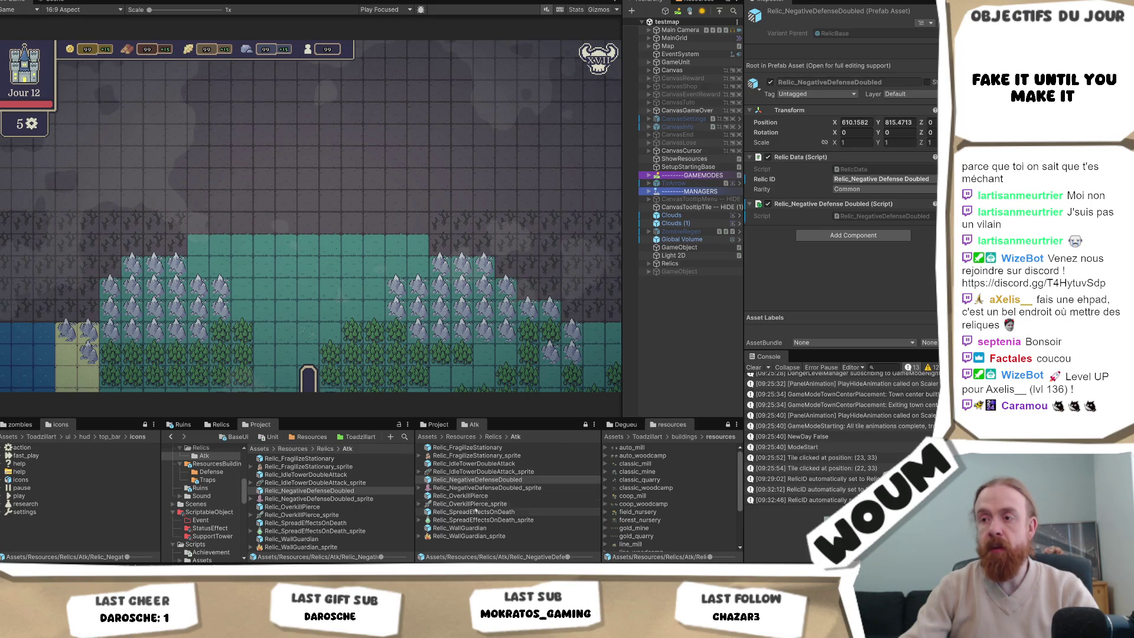
Inspect the Relic_FragilizeStationary sprite in the Atk folder, then enter Play mode with Ctrl+P.
click(505, 456)
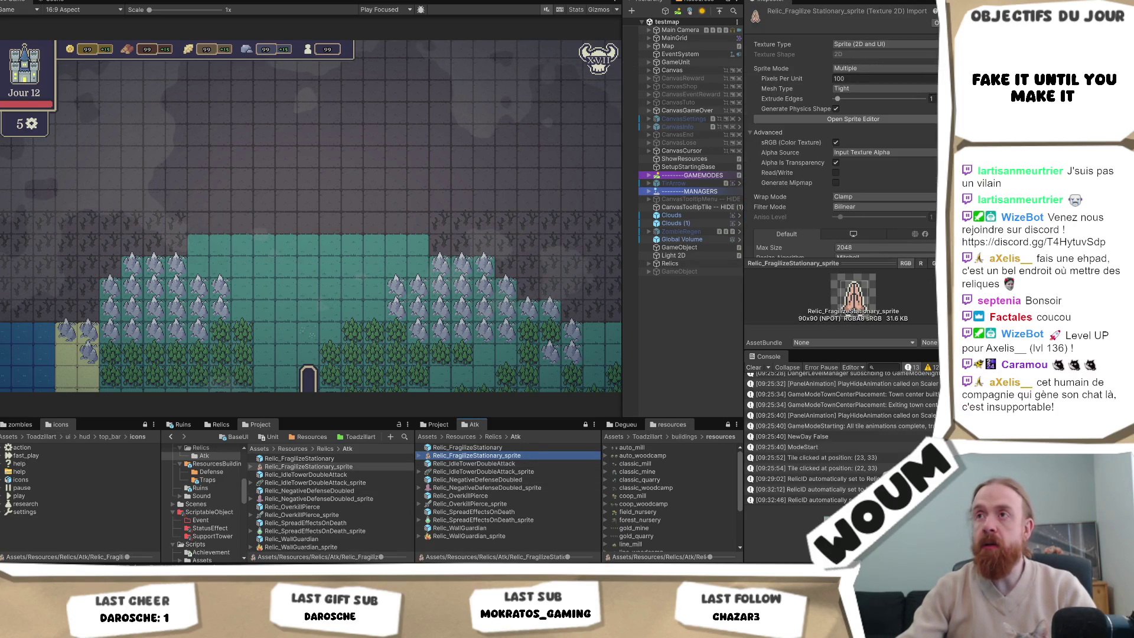
key(ctrl+p)
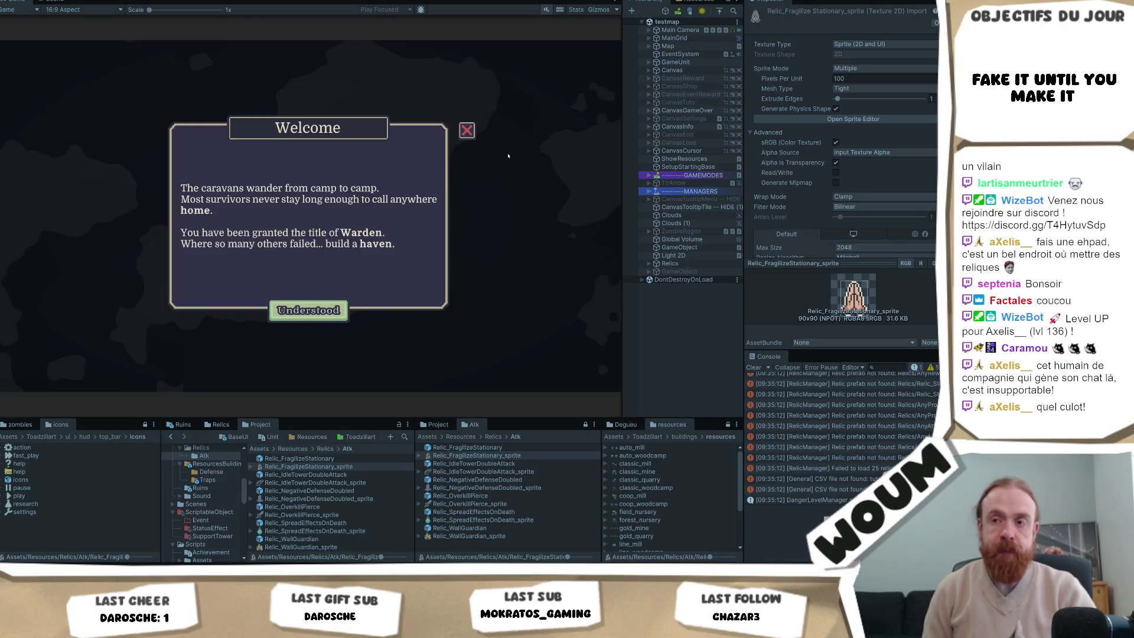
Dismiss the Welcome and Limited time tutorial messages to reach Day 1.
click(345, 307)
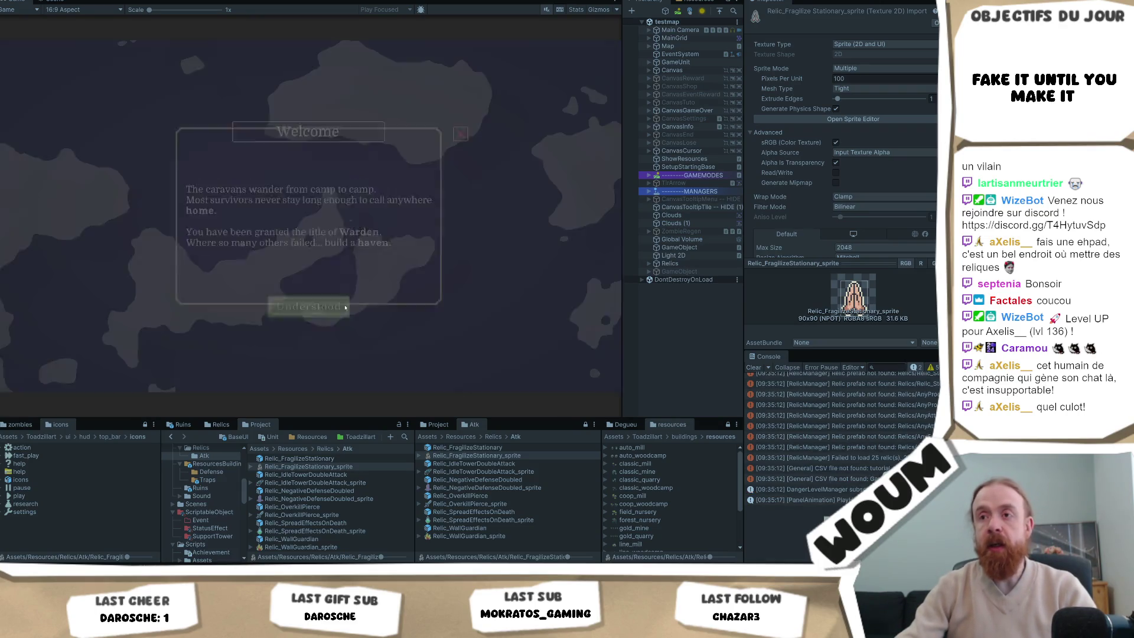
click(308, 329)
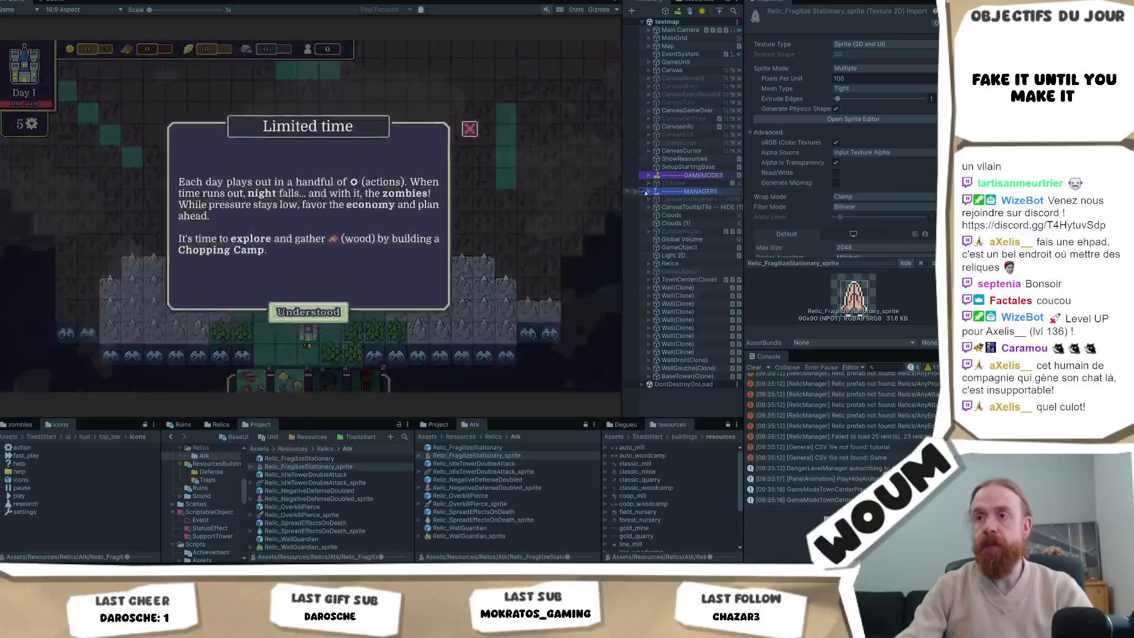
key(Return)
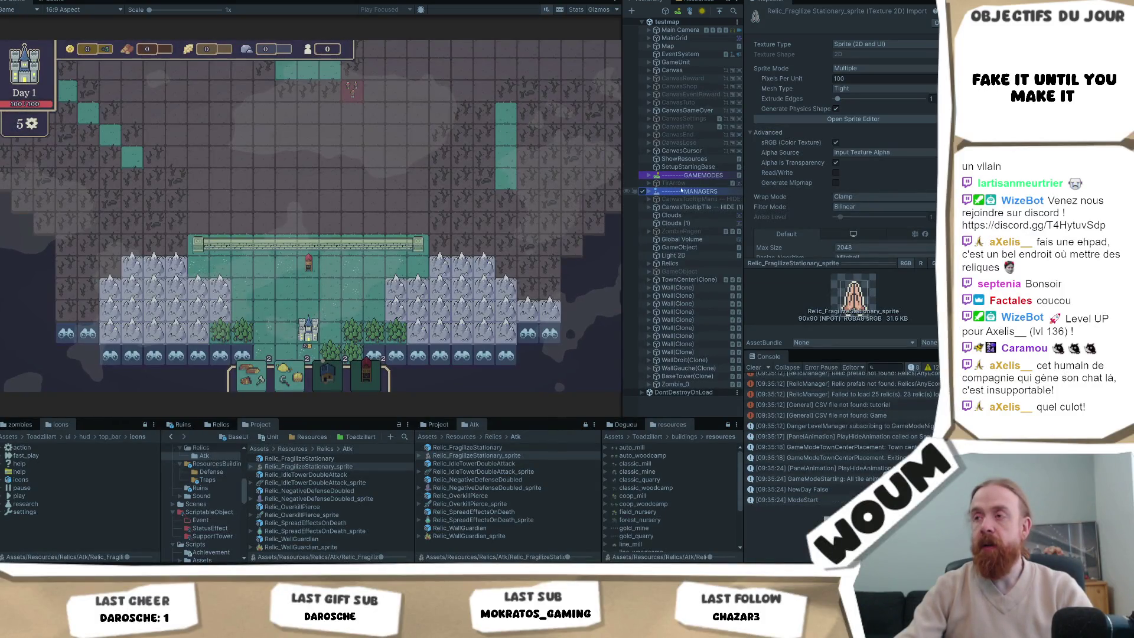
Expand the MANAGERS group in the Hierarchy to reveal its children.
click(644, 191)
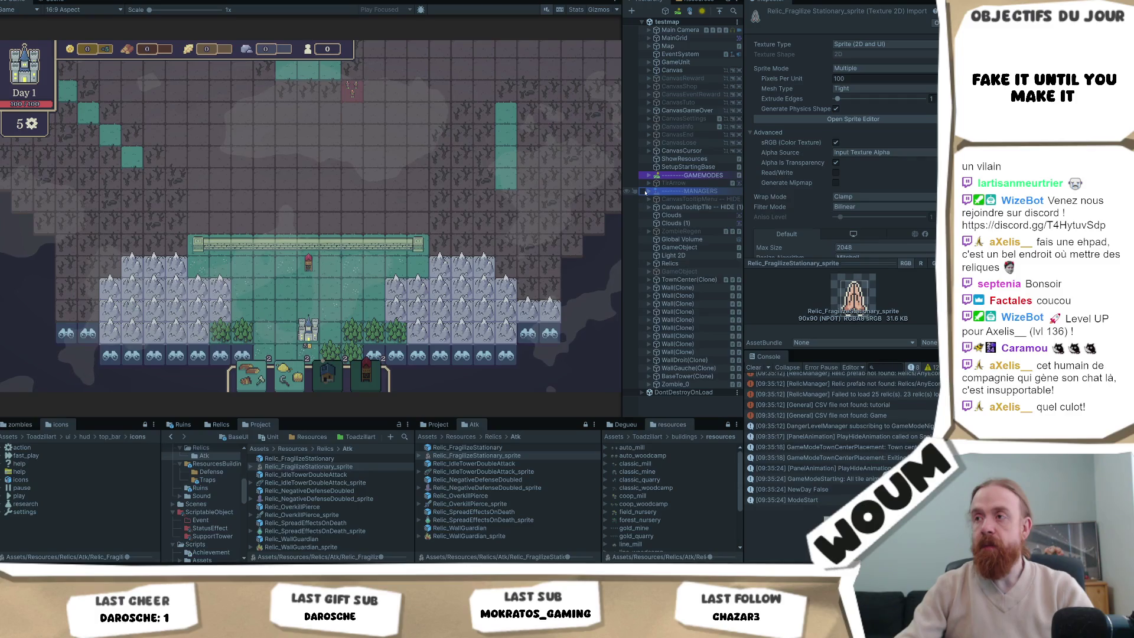
click(643, 191)
click(643, 191)
click(643, 191)
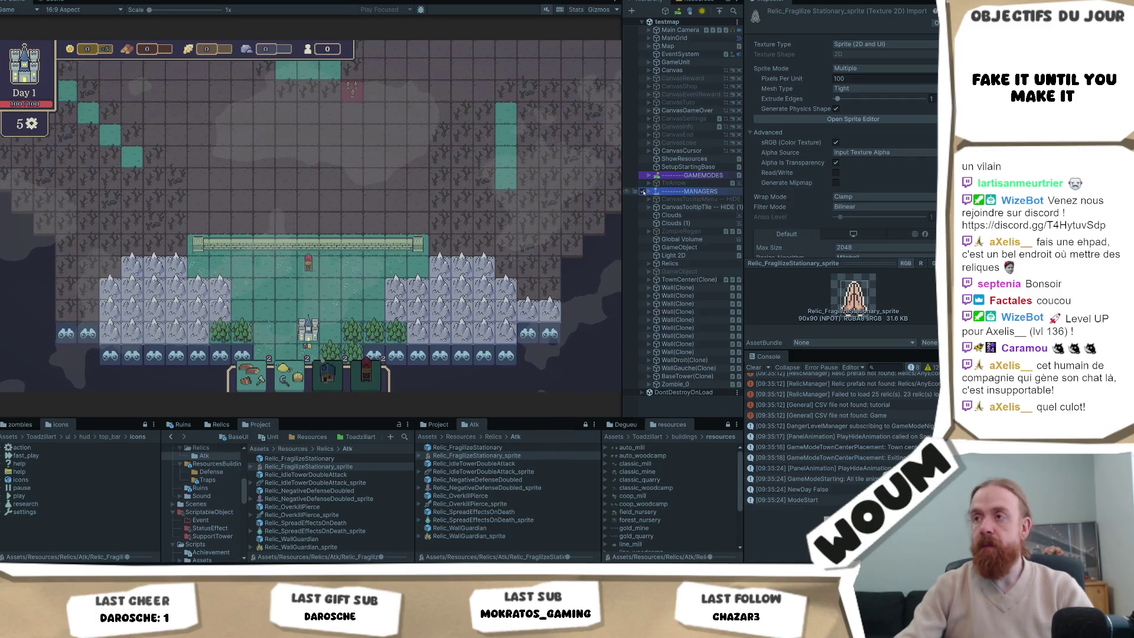
click(649, 191)
Expand Base, select GameController and pick Relic_Fragilize Stationary from its Relic Id dropdown.
click(656, 207)
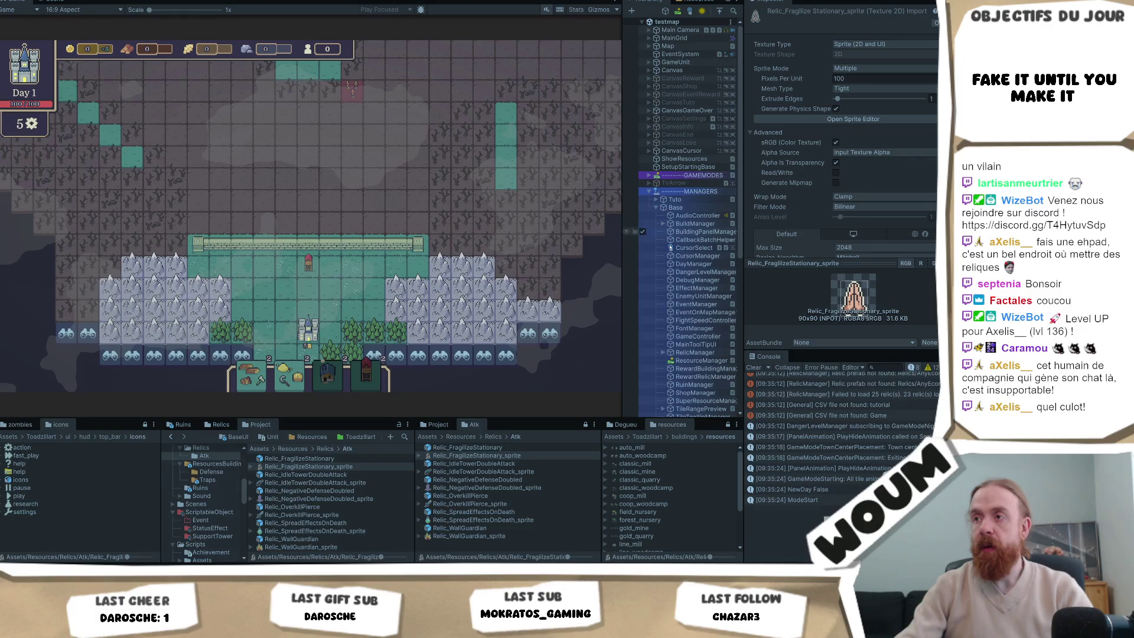
click(698, 336)
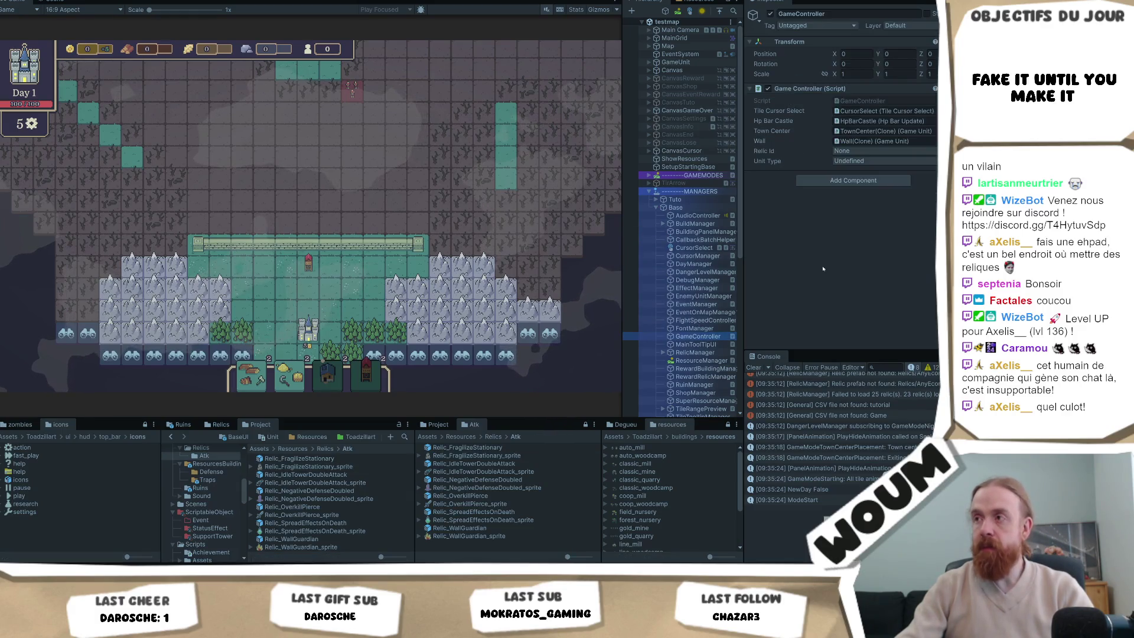
click(873, 151)
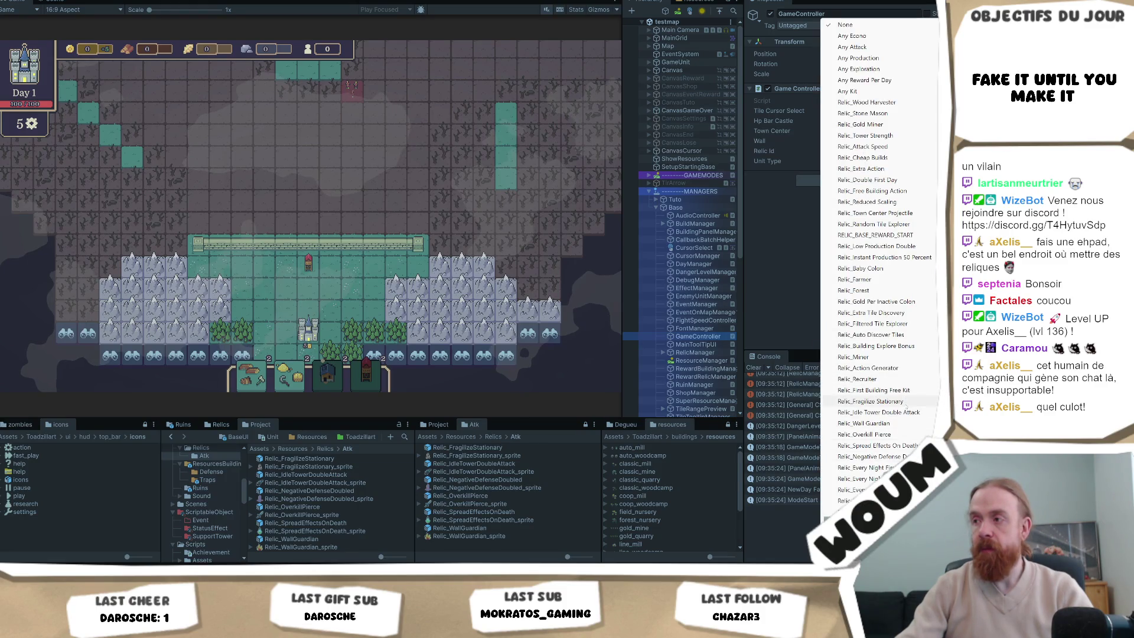
click(871, 402)
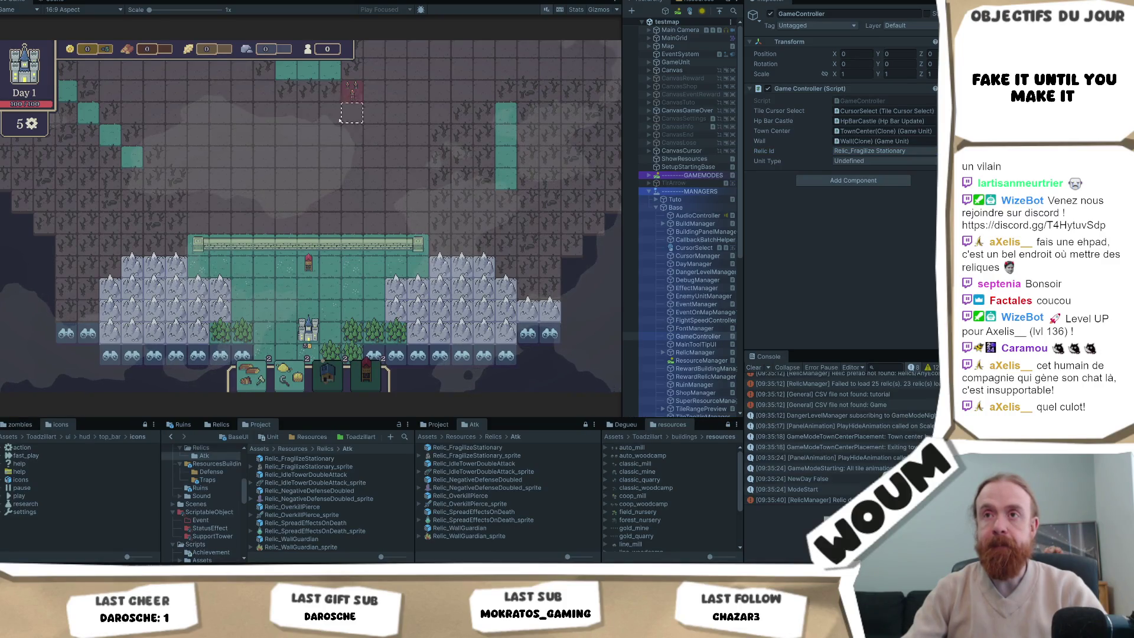
Read the Basic Tower and zombie tooltips, then pan the map up with W and D.
mouse_move(307, 267)
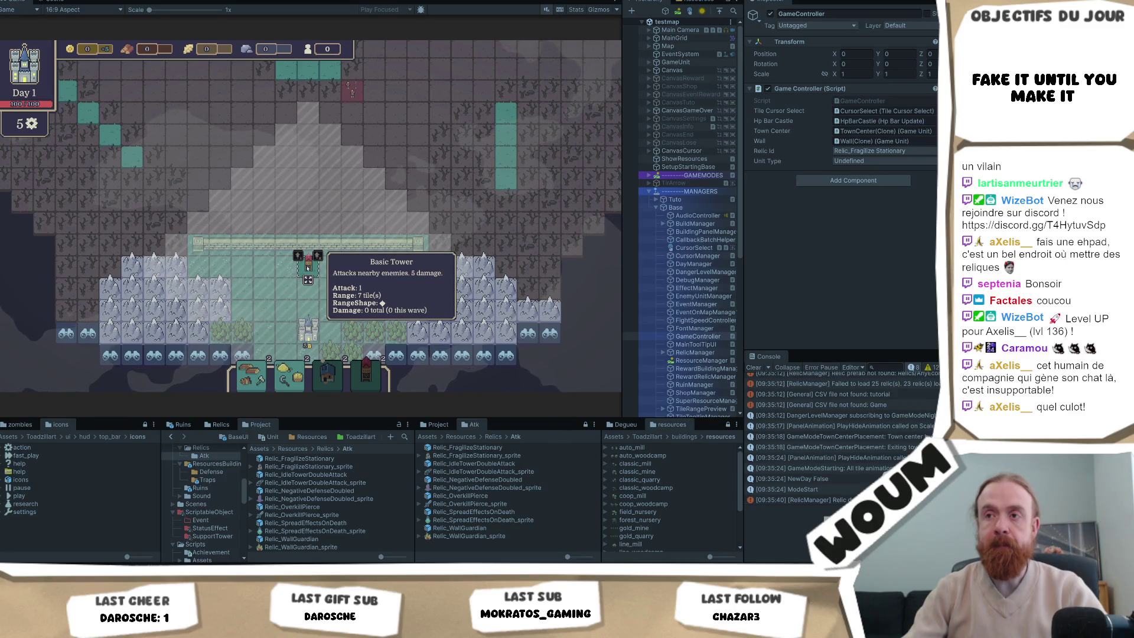
key(w)
key(d)
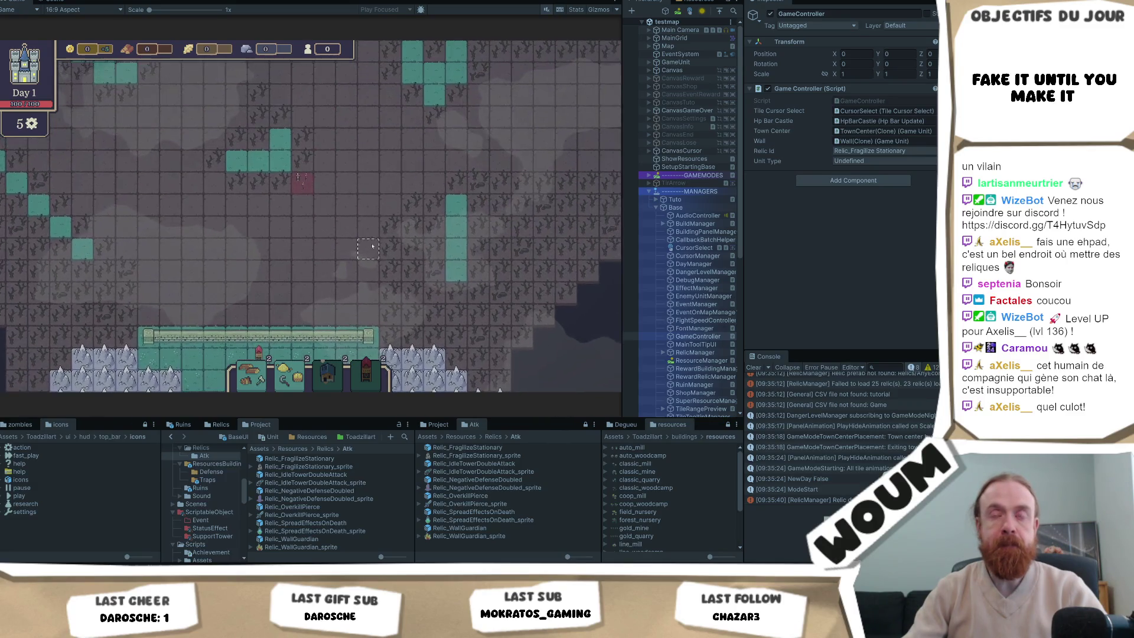
mouse_move(303, 184)
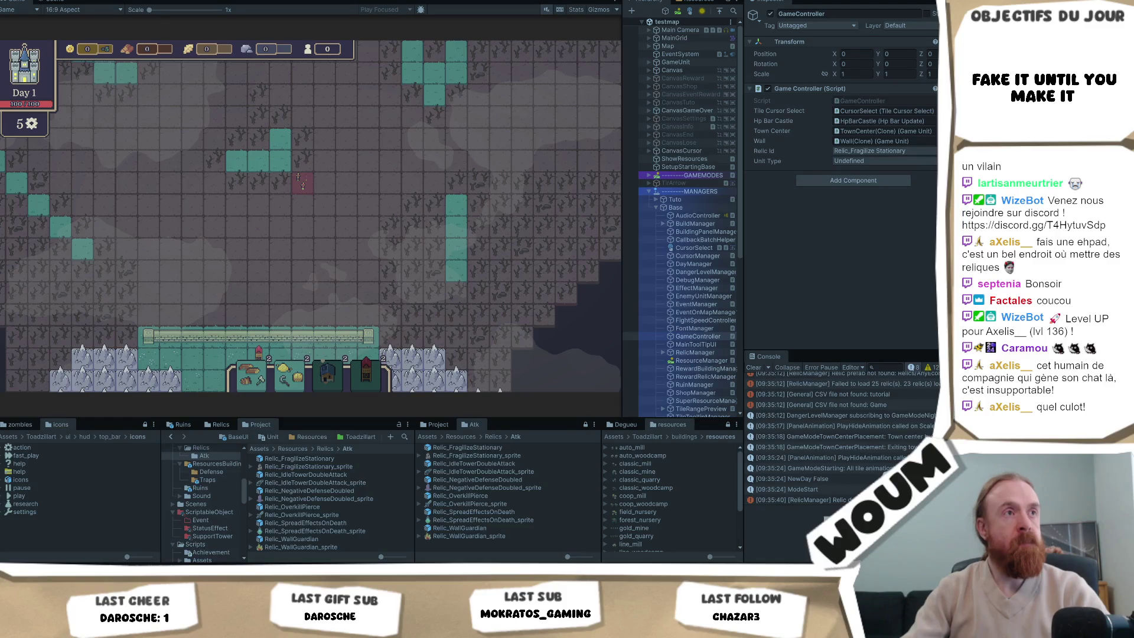
Click two map tiles so their positions are logged in the Console.
click(287, 241)
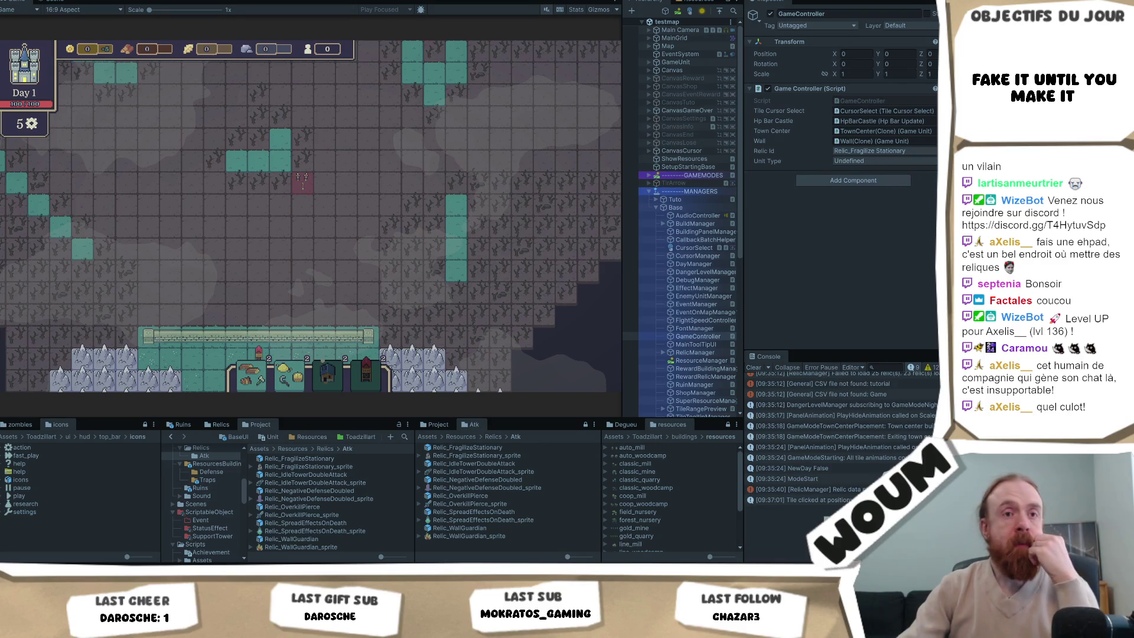
click(302, 272)
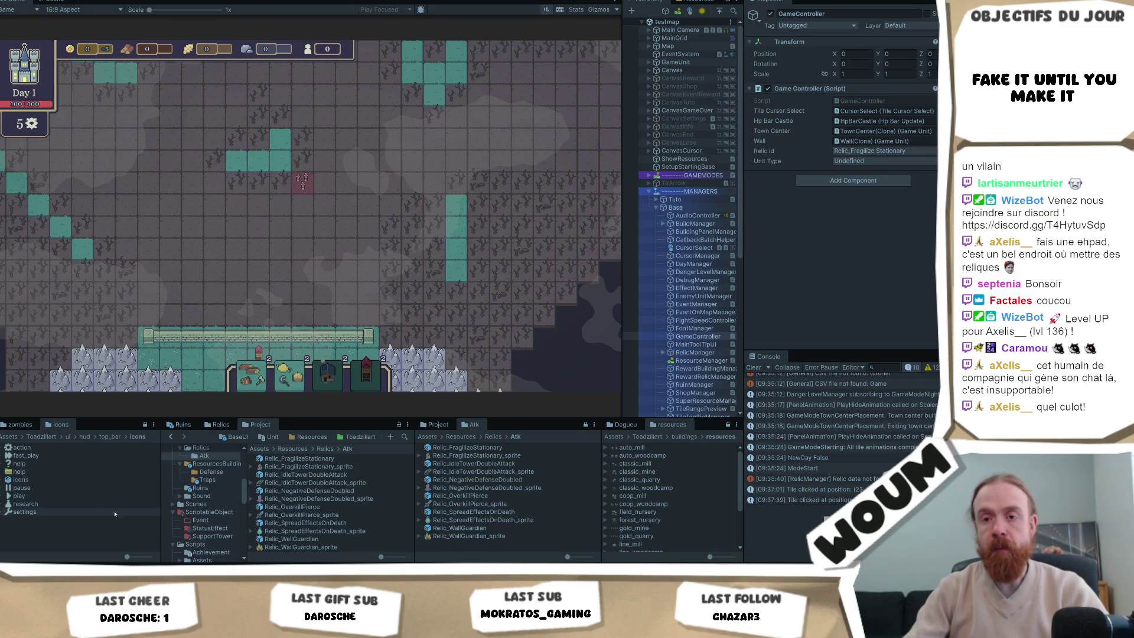
Switch to Obsidian's Untitled note, clear the selection and put the caret on the dash line.
mouse_move(79, 623)
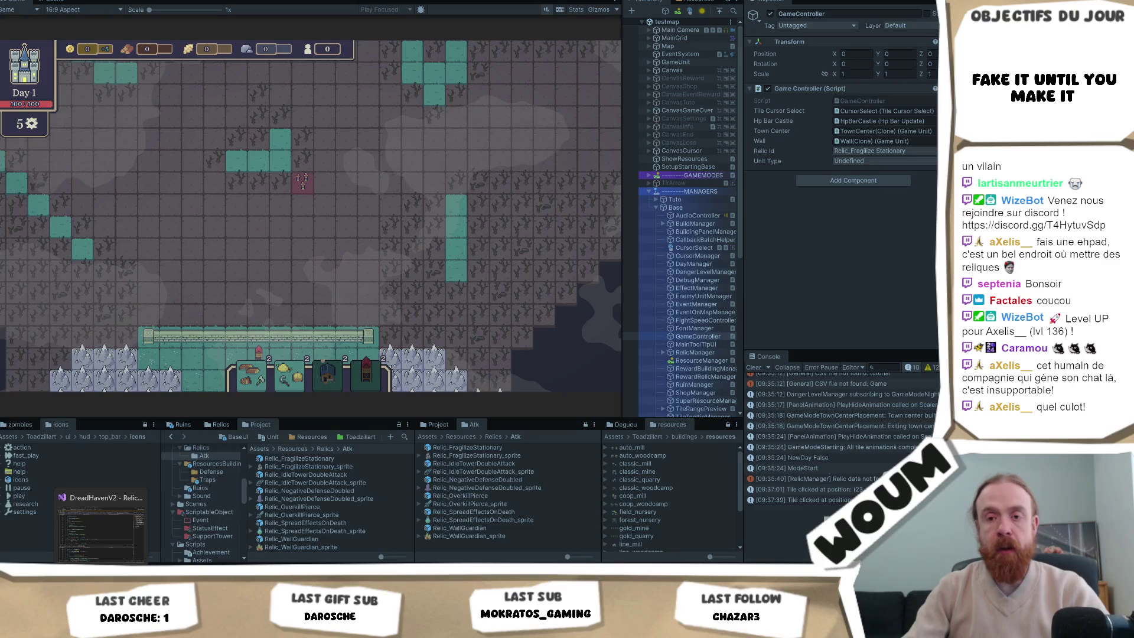
click(77, 523)
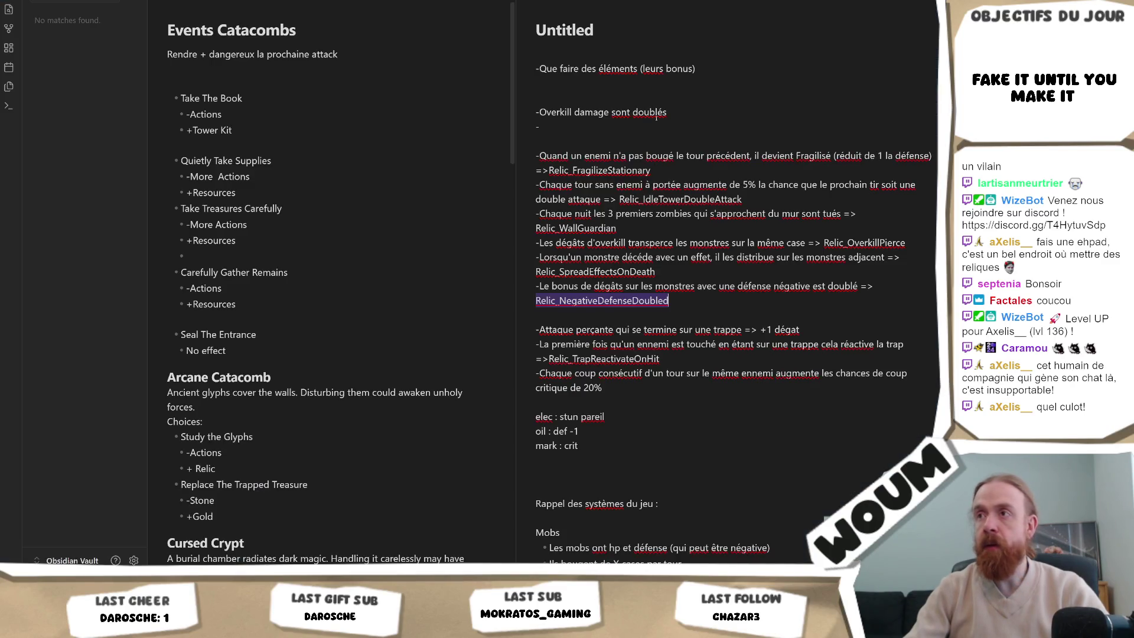
click(675, 169)
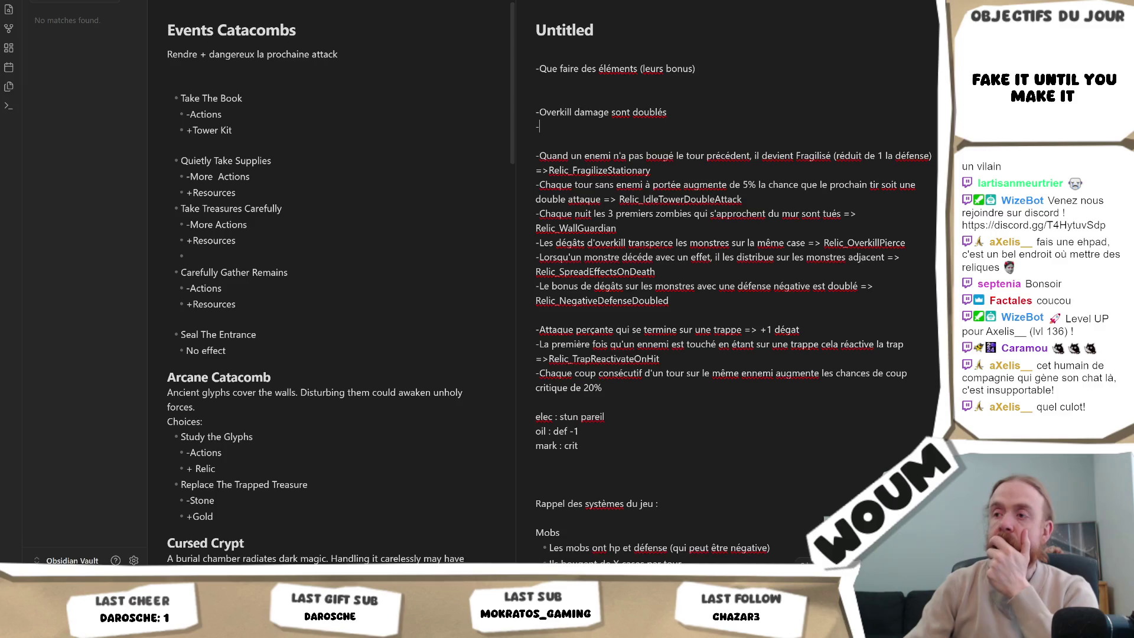
click(539, 126)
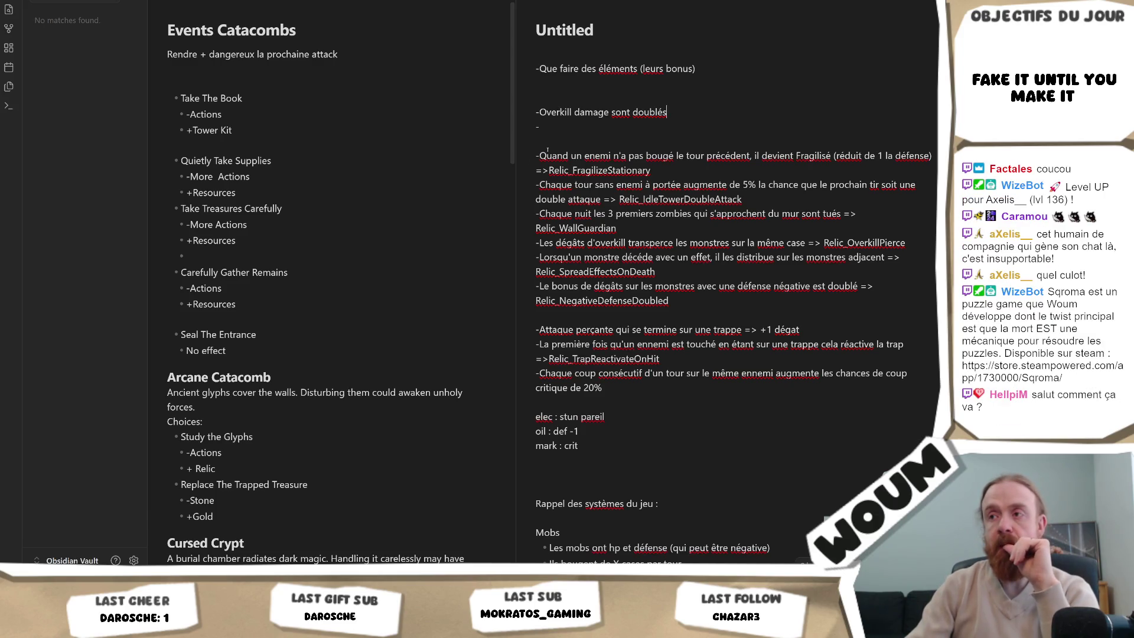
Select the word Overkill twice, returning the caret to the dash line each time.
double_click(556, 112)
click(559, 123)
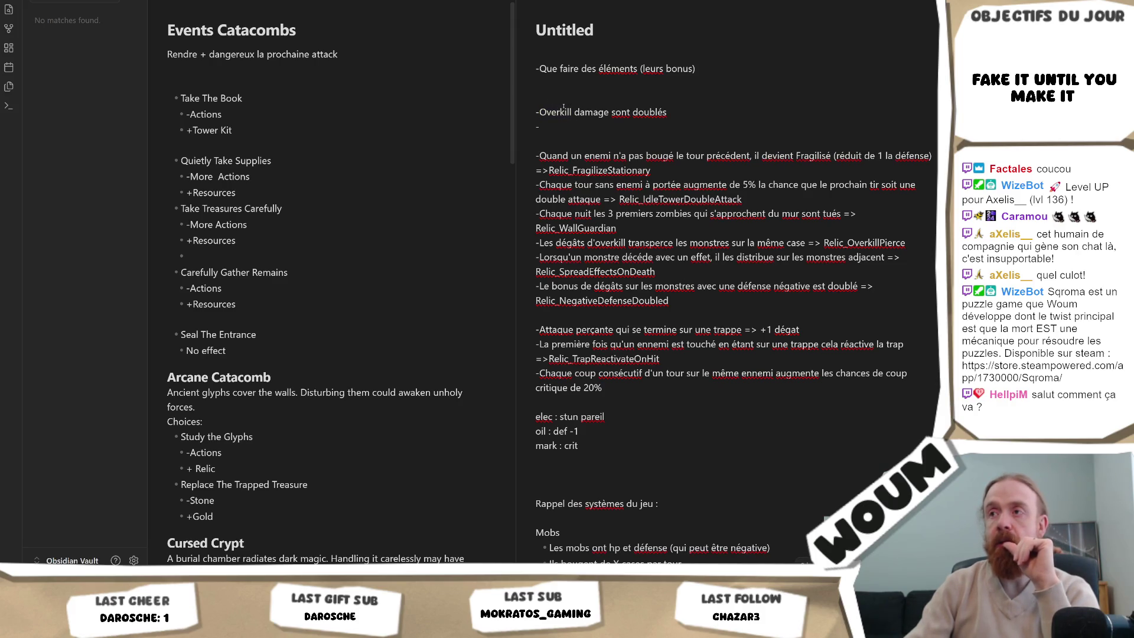
double_click(563, 111)
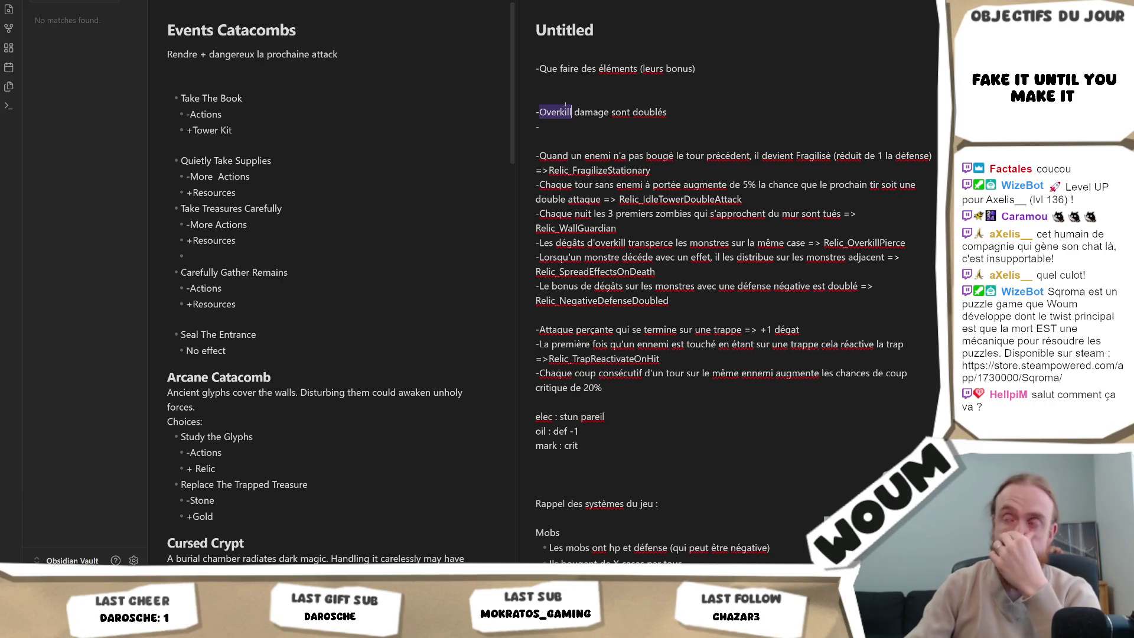
click(587, 128)
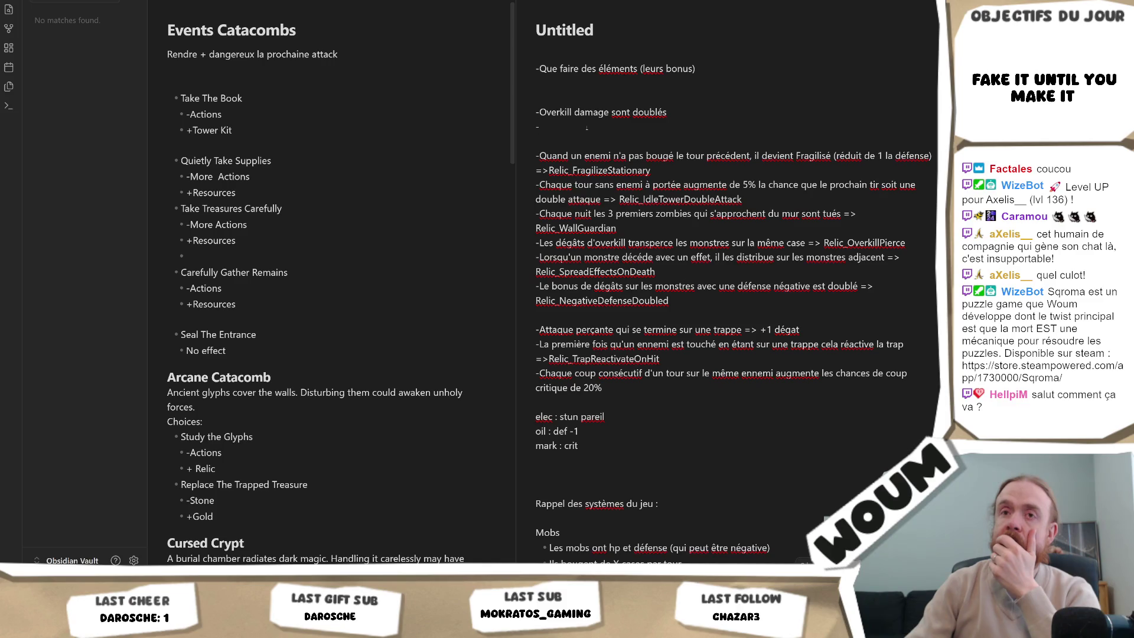
Dismiss the note's context menu without edits and switch back to the Unity editor.
key(Menu)
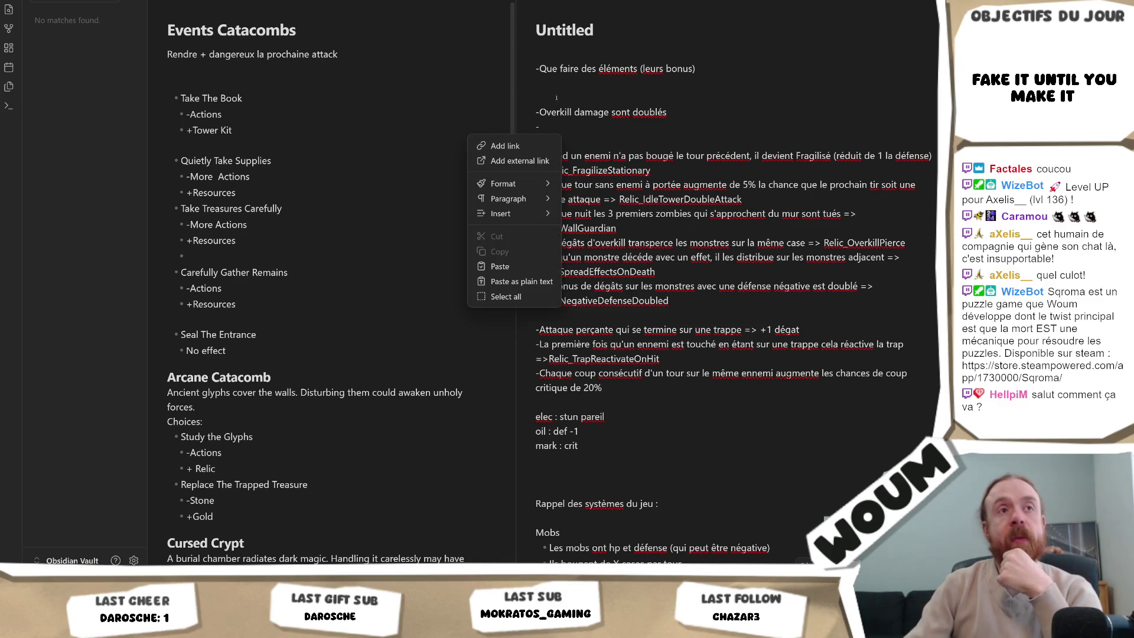
key(Escape)
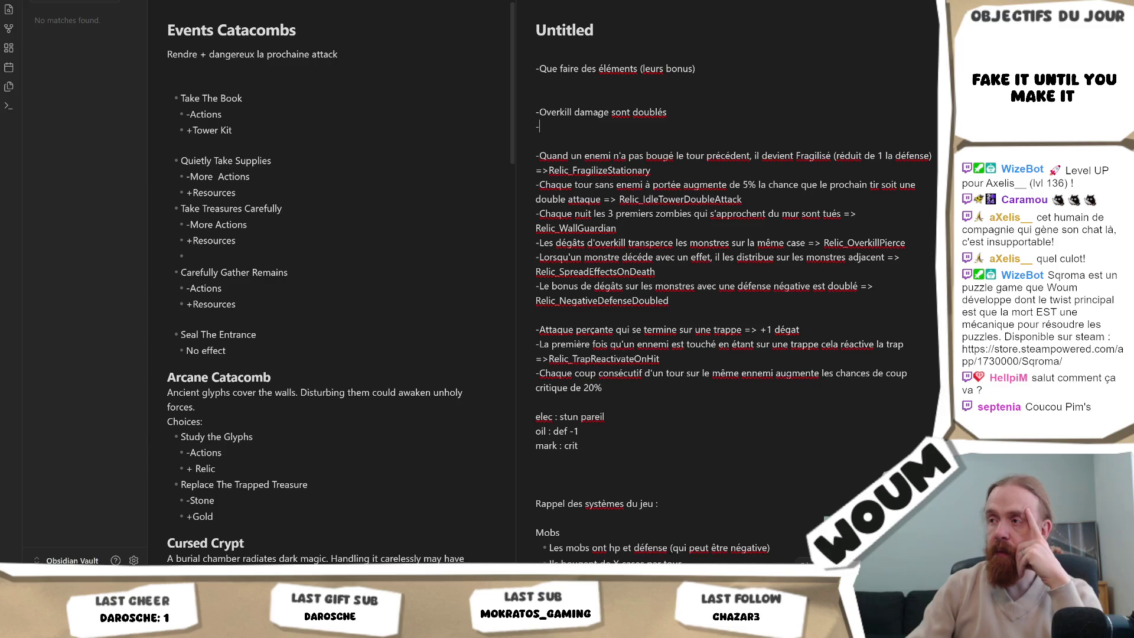
click(592, 128)
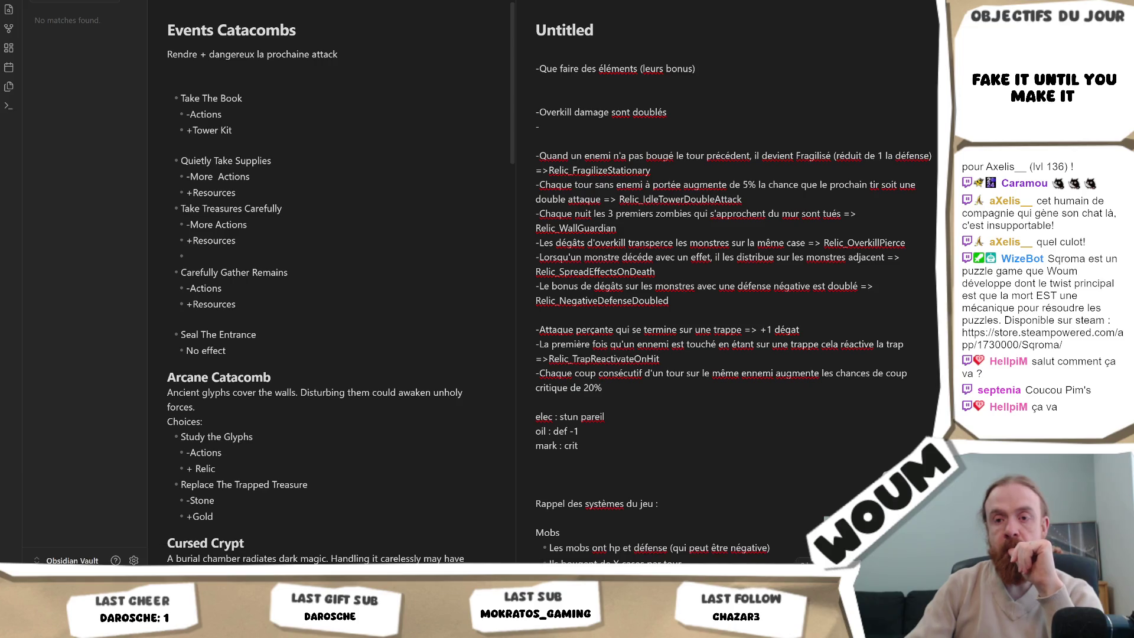
key(alt+Tab)
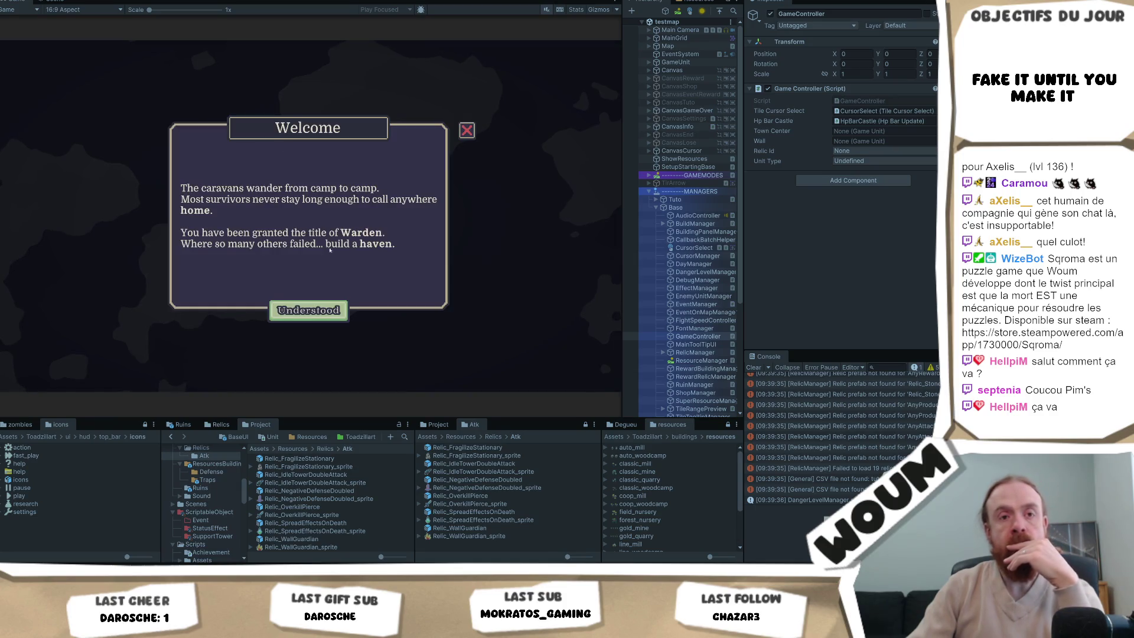
Dismiss the Welcome message, select GameController and open its Relic Id dropdown.
click(335, 304)
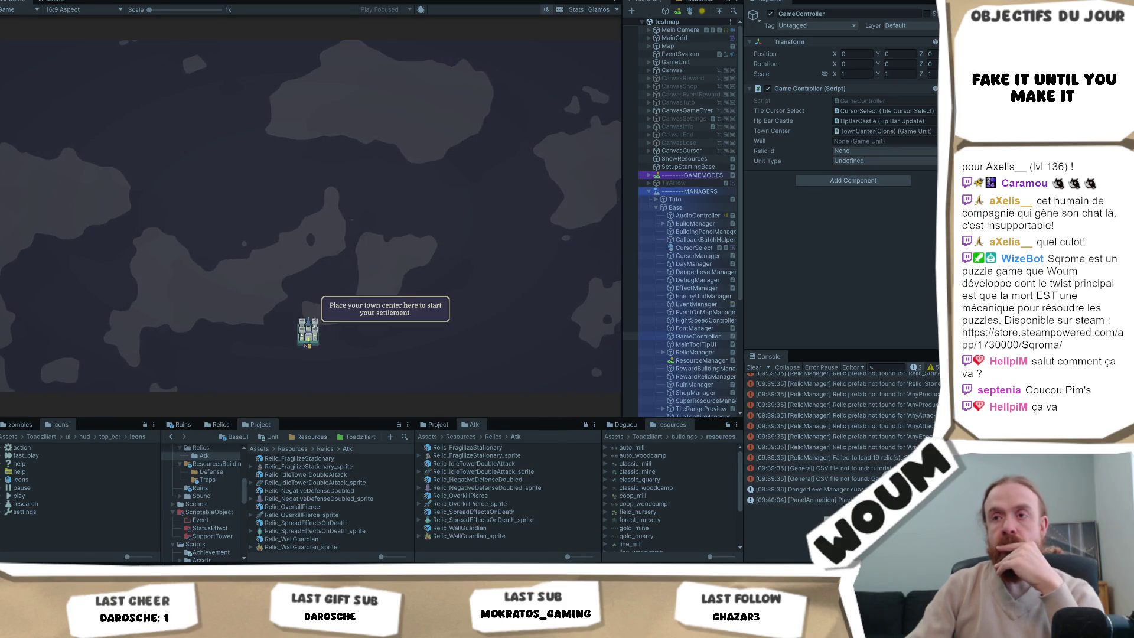
click(701, 329)
click(699, 336)
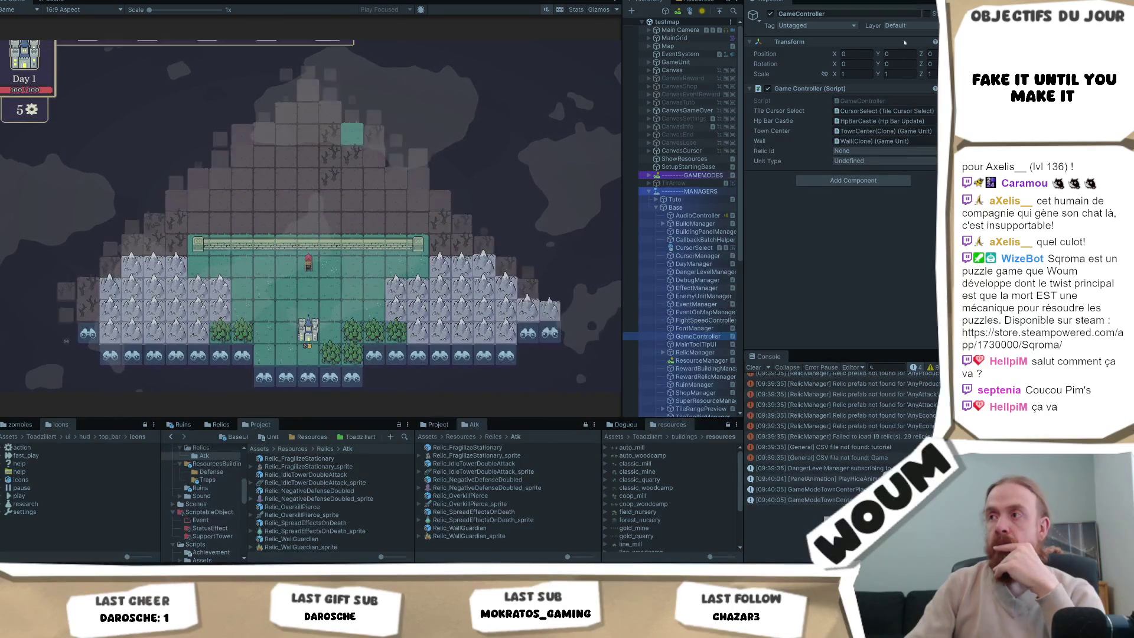
click(870, 150)
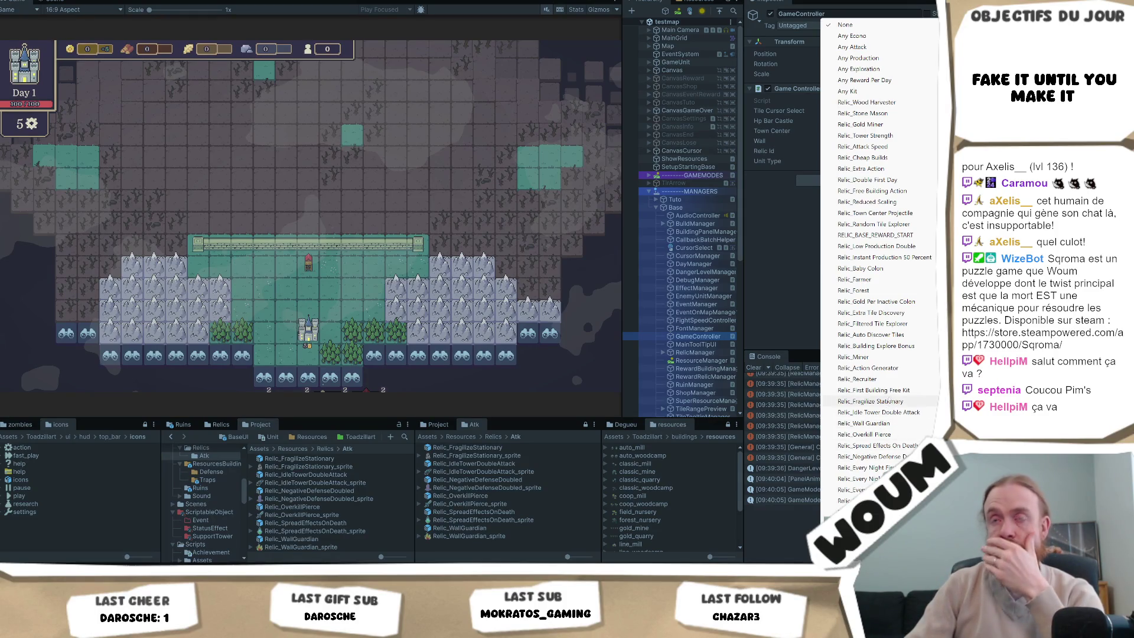
Pick Relic_Fragilize Stationary and close the Limited time popup.
click(889, 401)
click(312, 310)
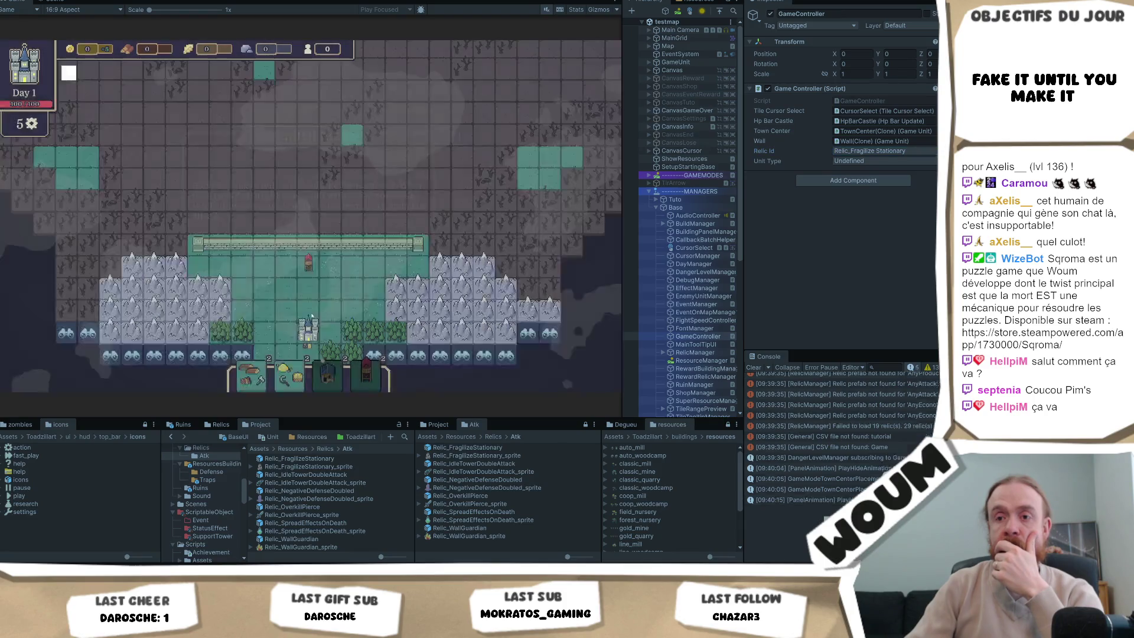
mouse_move(71, 76)
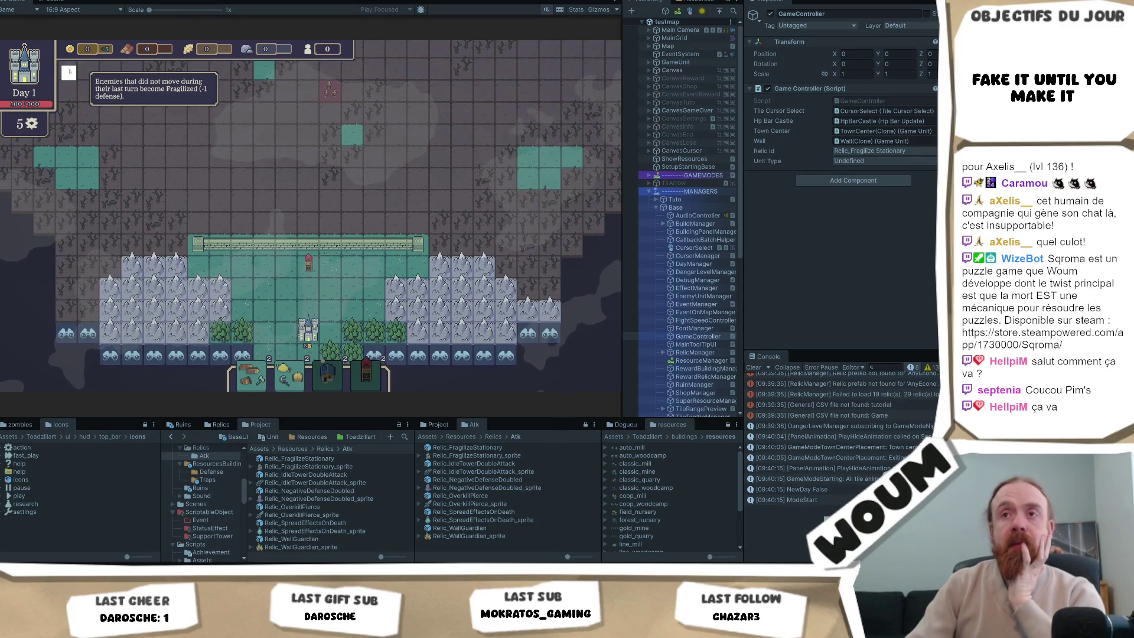
Change GameController's Relic Id to Relic_Idle Tower Double Attack.
click(903, 151)
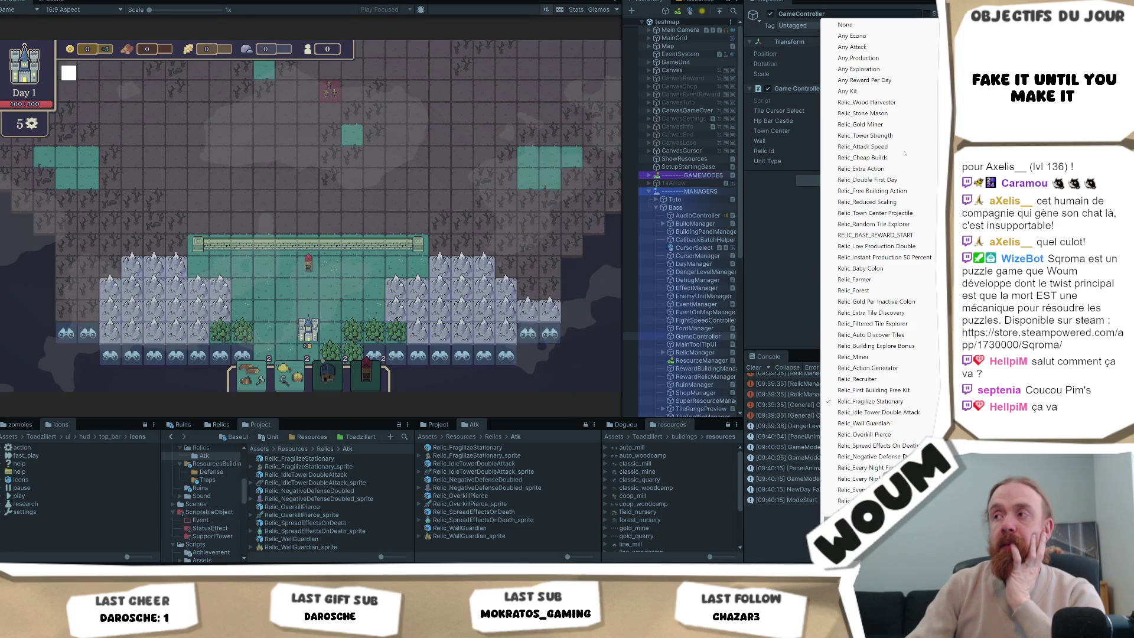
click(897, 413)
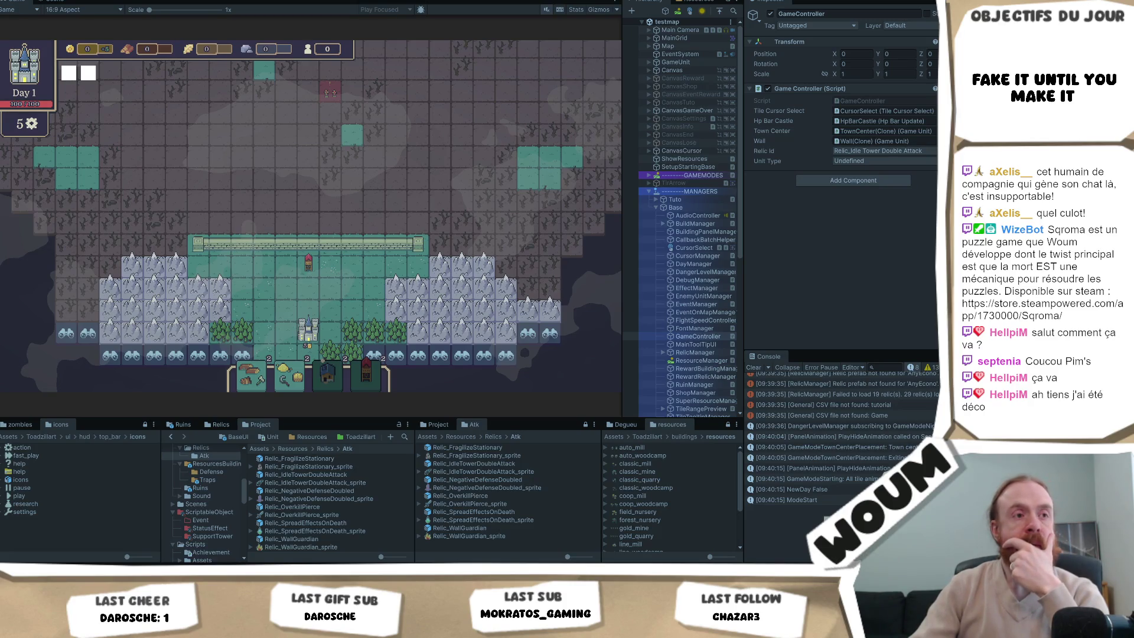
click(884, 150)
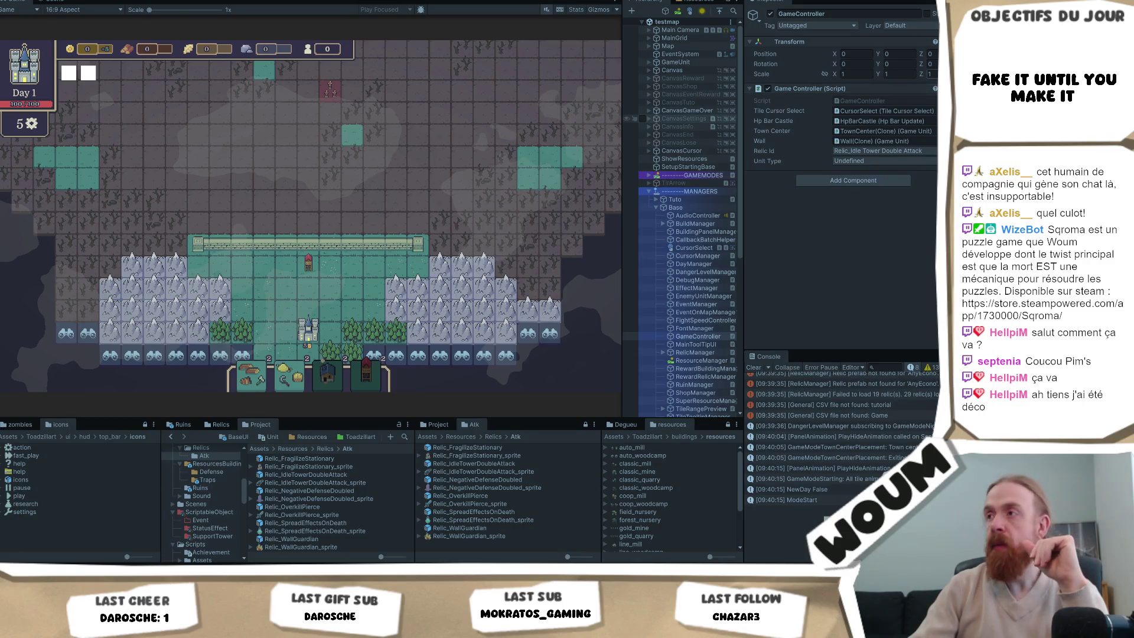
Set Relic Id to Relic_Extra Action, then switch it to Relic_Every Night First Attack Freeze.
click(869, 151)
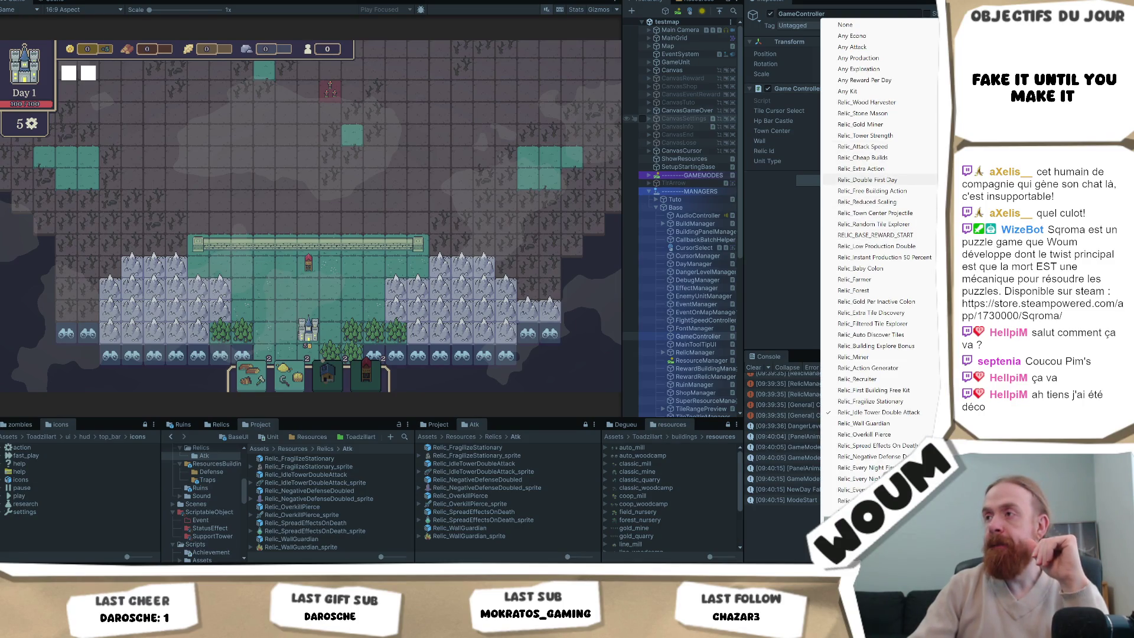
click(888, 168)
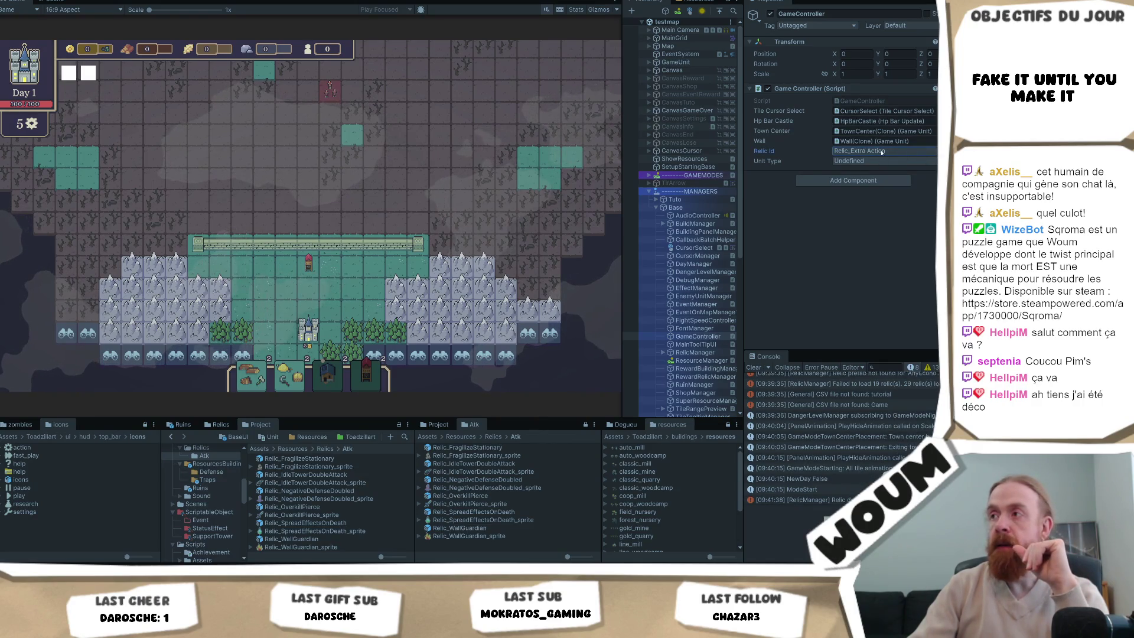
click(880, 150)
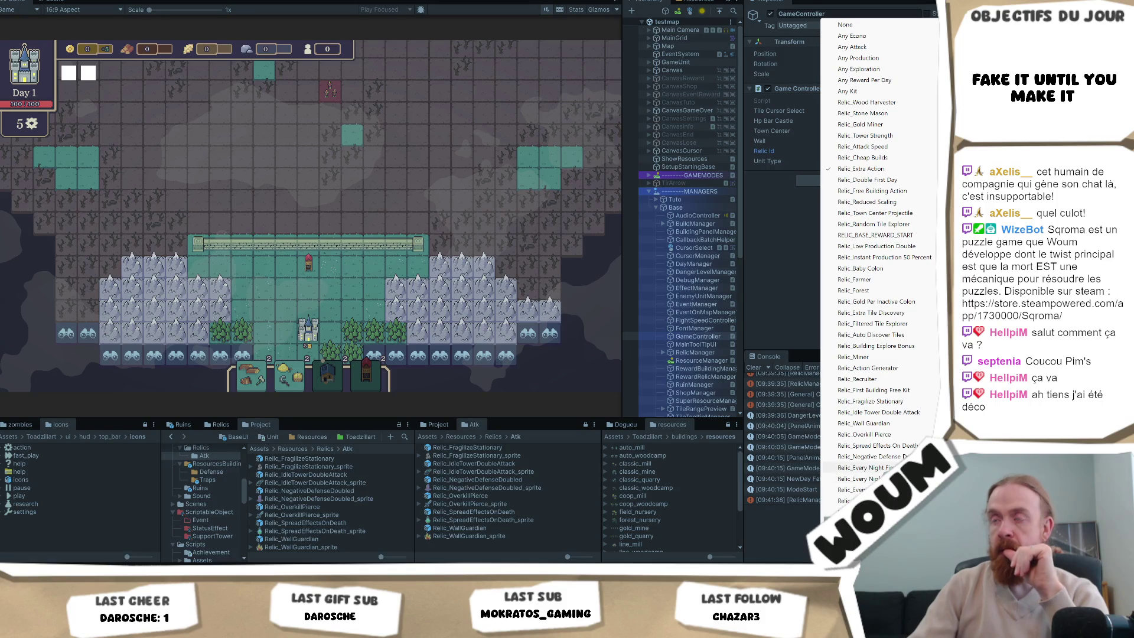
click(859, 467)
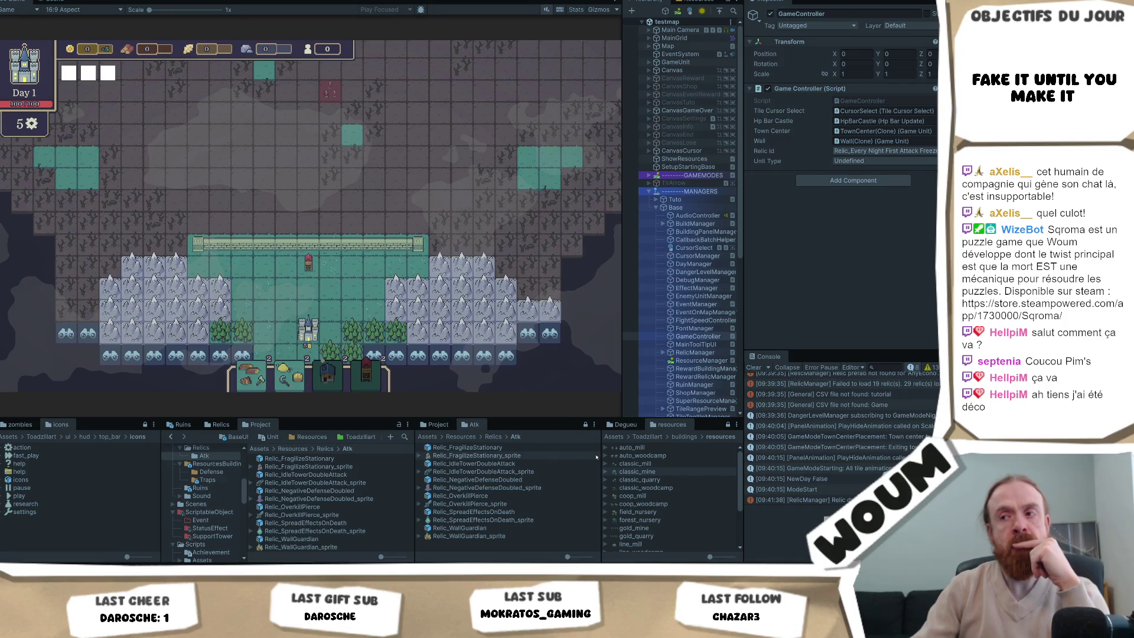
Inspect the import settings of the Relic_FragilizeStationary_sprite texture in the Atk folder.
click(534, 456)
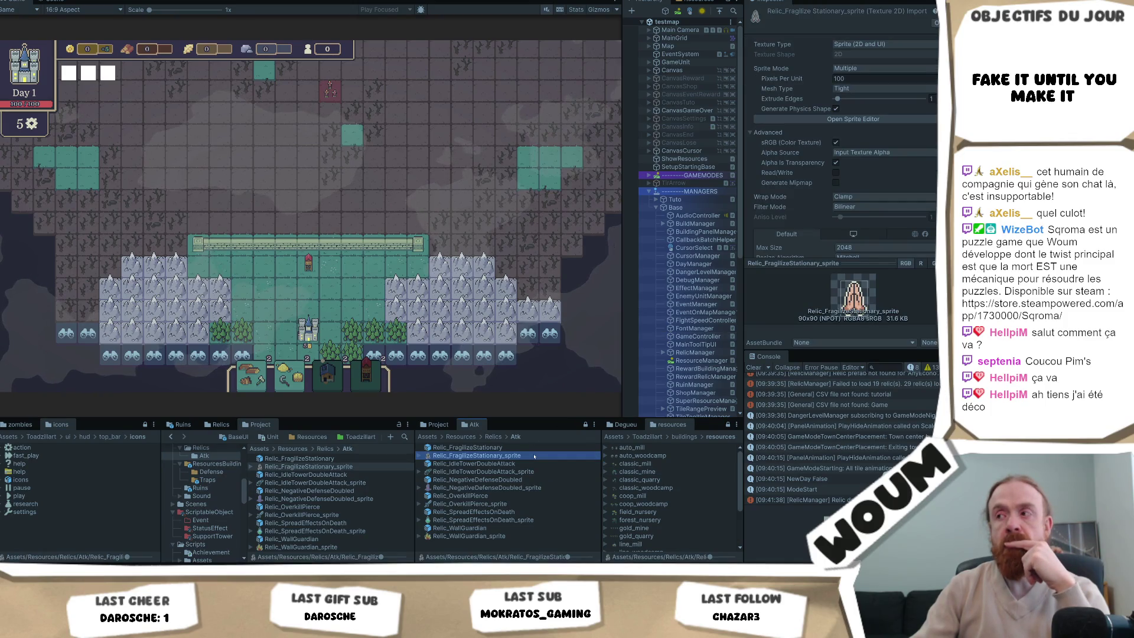
click(473, 374)
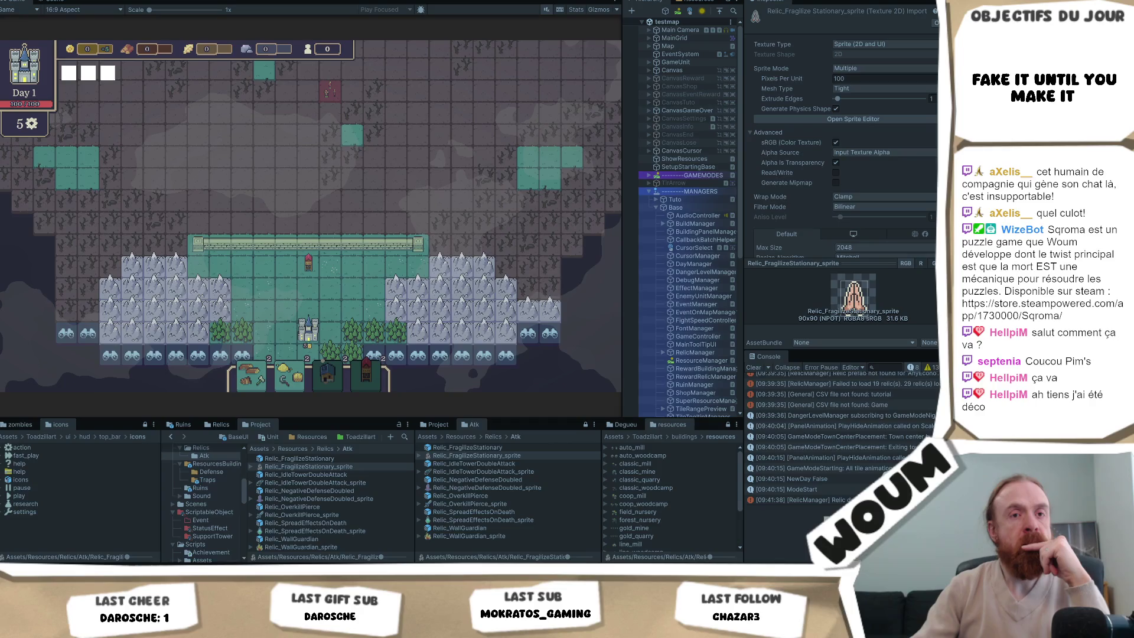
click(472, 455)
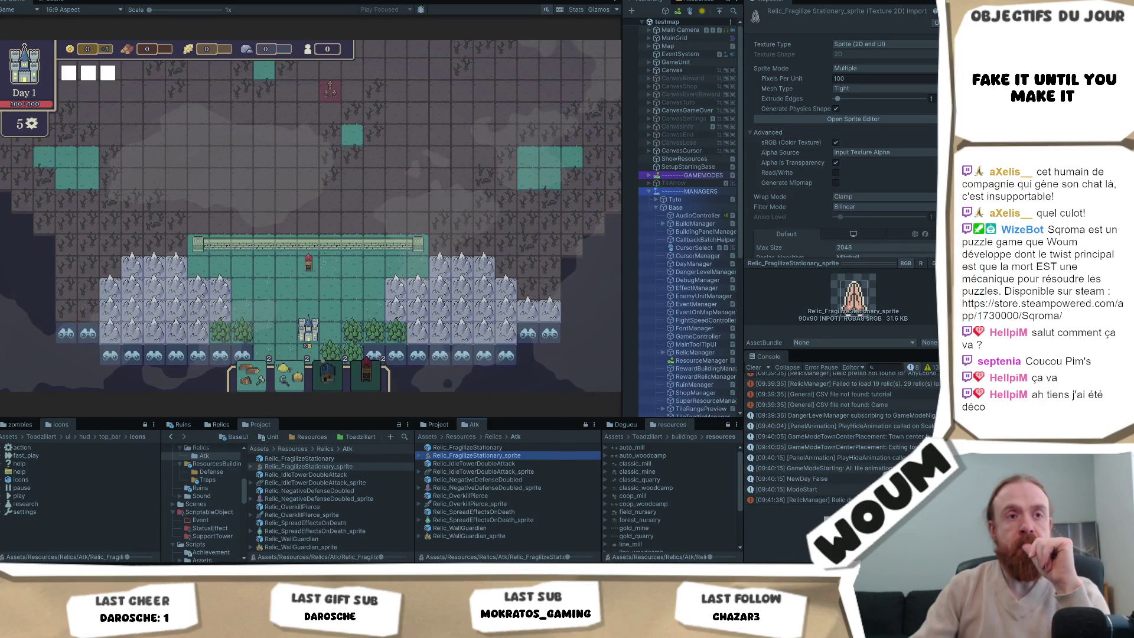
key(alt+Tab)
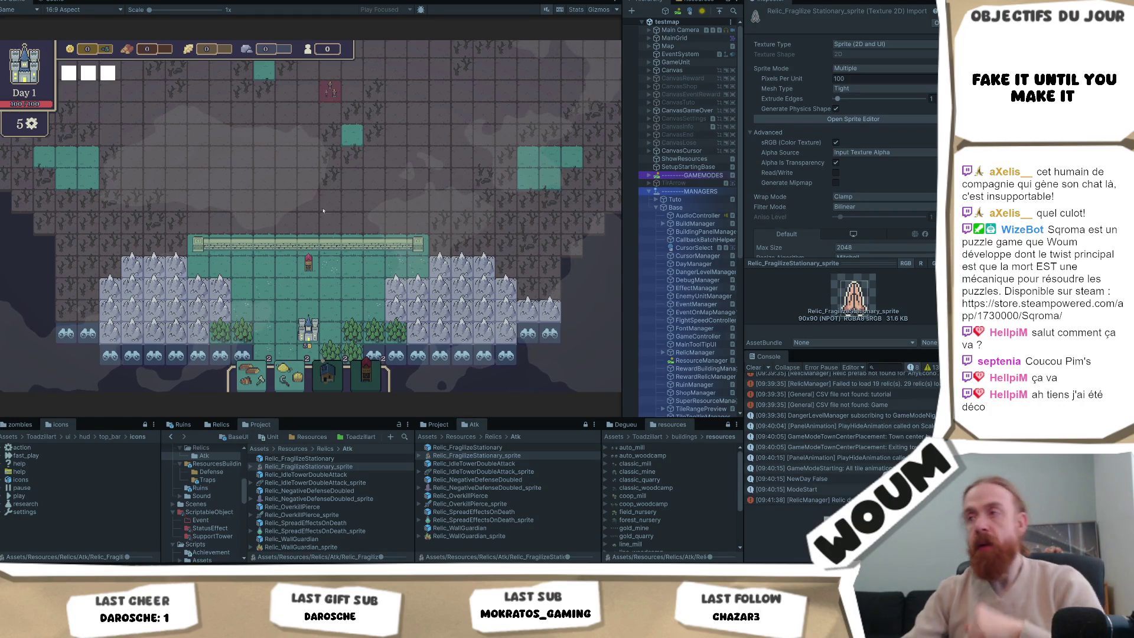
Test two tiles on the game map, then switch to the relic notes in Obsidian.
click(449, 330)
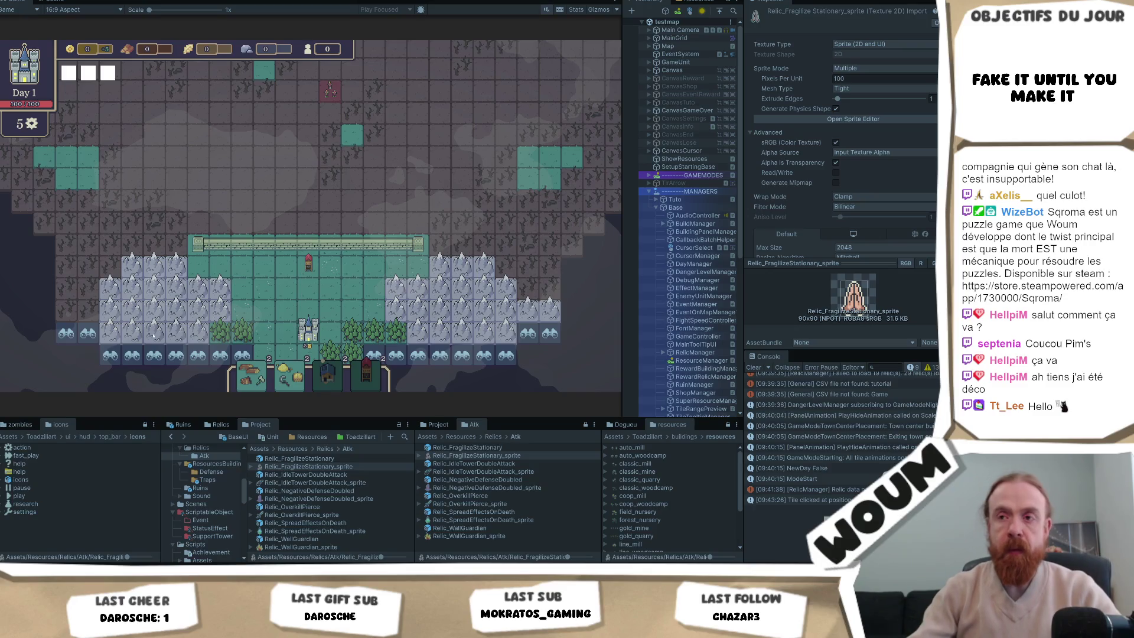
click(365, 293)
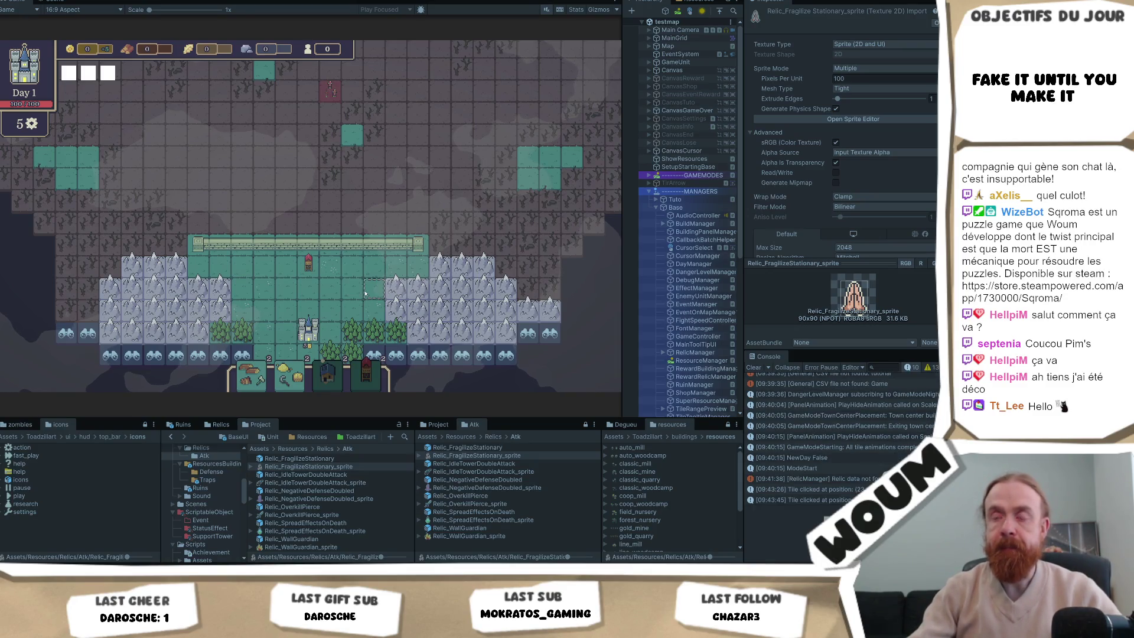
key(alt+Tab)
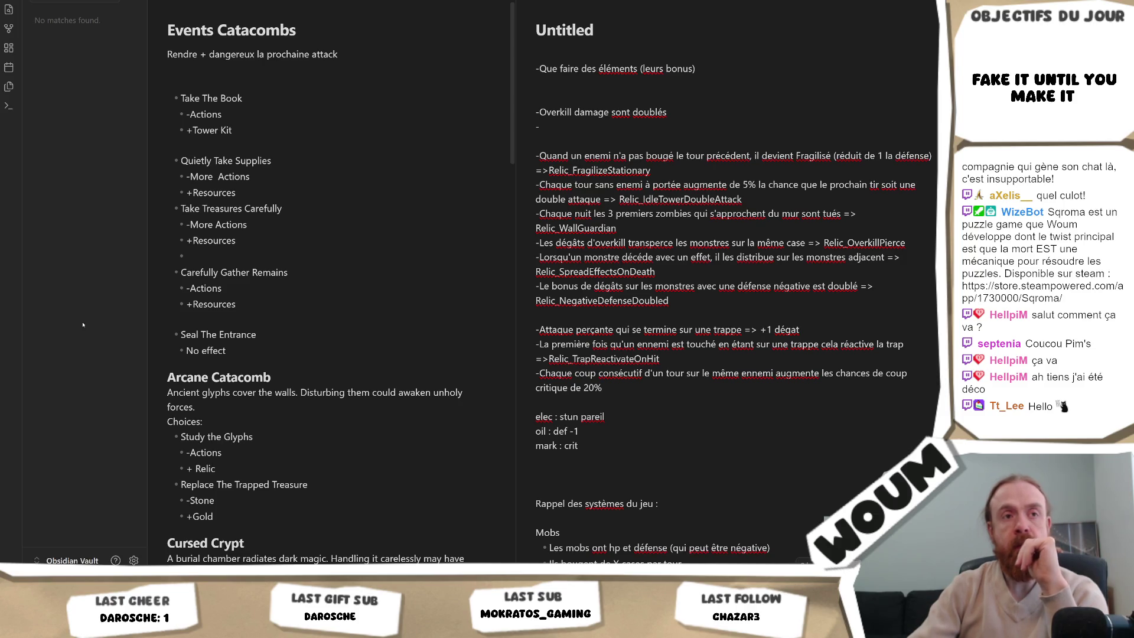
Return to the Unity editor and restart the game in Play mode.
key(alt+Tab)
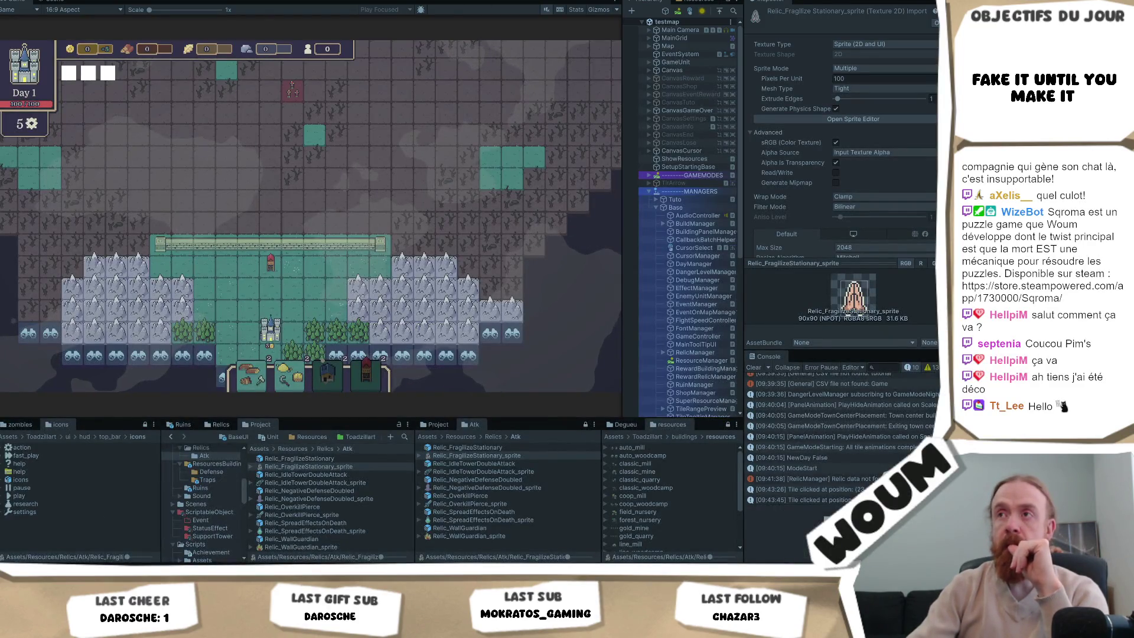
key(ctrl+p)
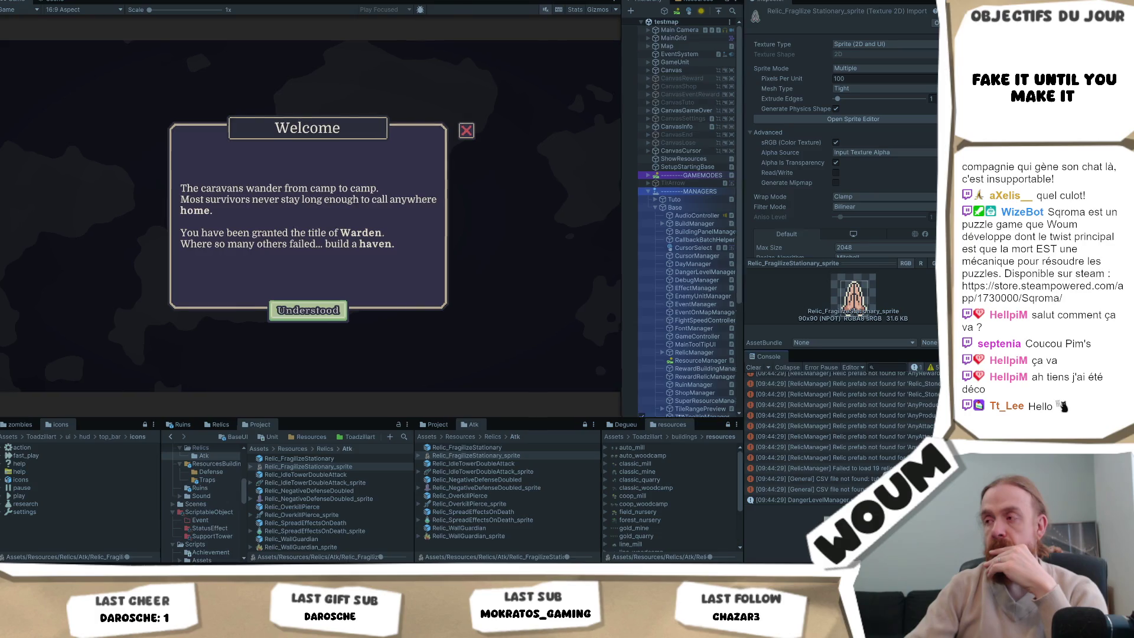
Widen the Inspector/Console area and view the Relic_ExtraAction missing-prefab error's stack trace.
drag(743, 236, 537, 236)
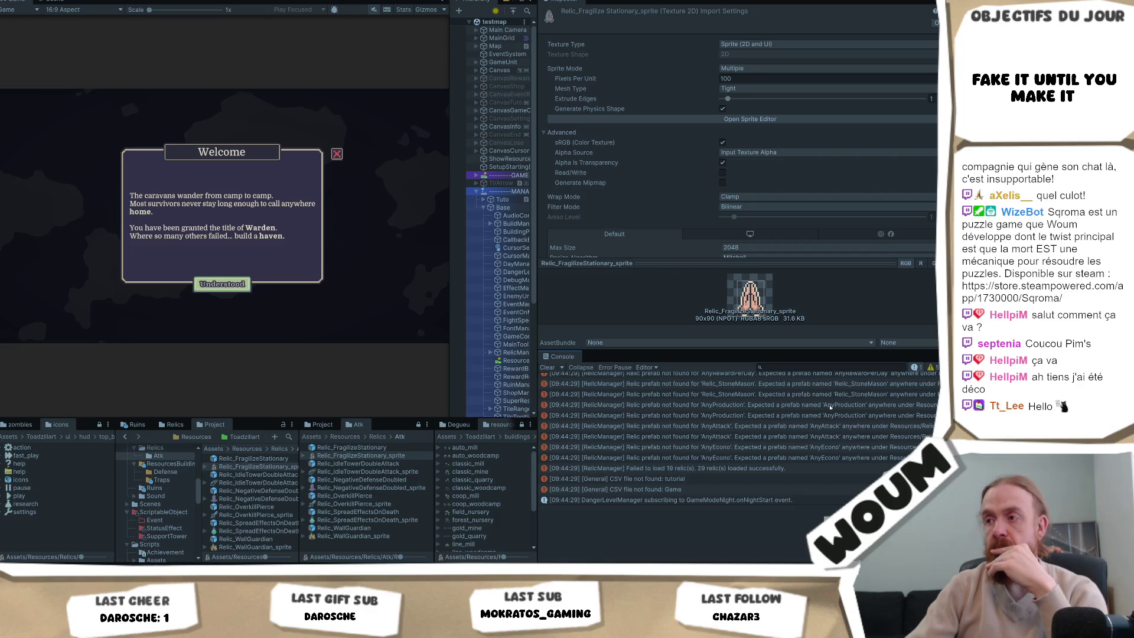
scroll(830, 408, up, 3)
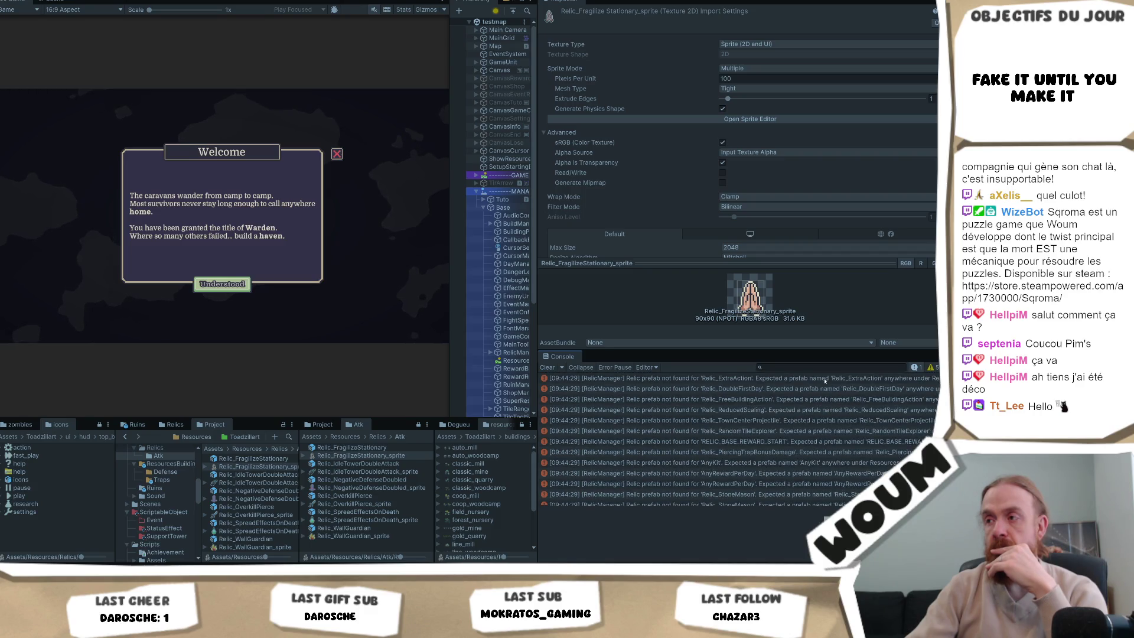
click(825, 381)
scroll(818, 408, down, 3)
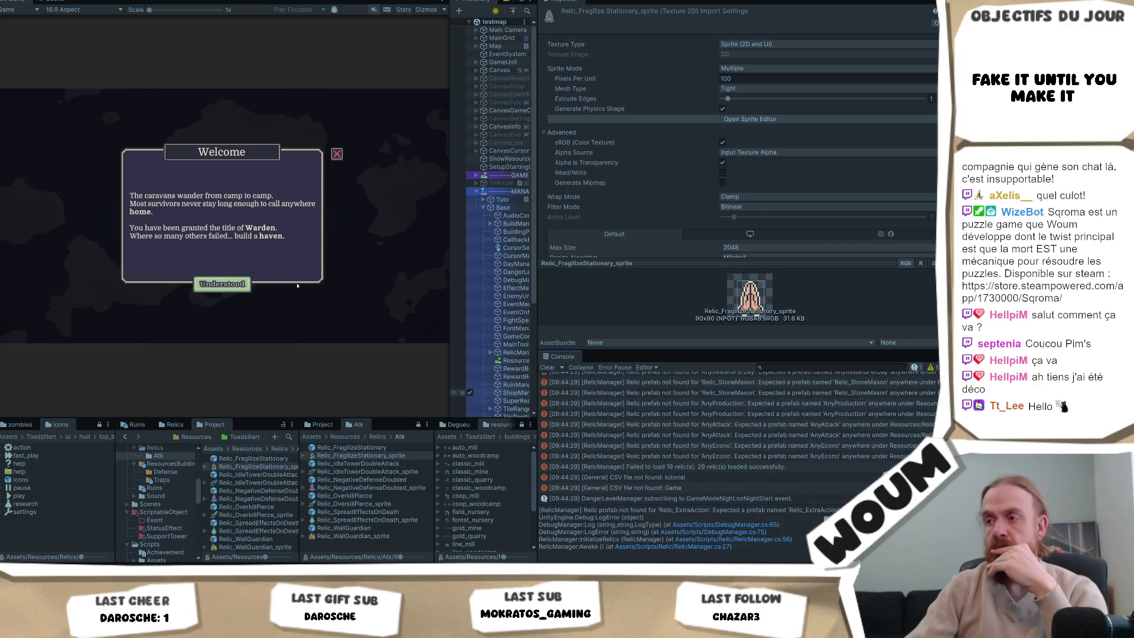
Dismiss the Welcome message, then select GAMEMODES and GameController in the Hierarchy.
click(222, 283)
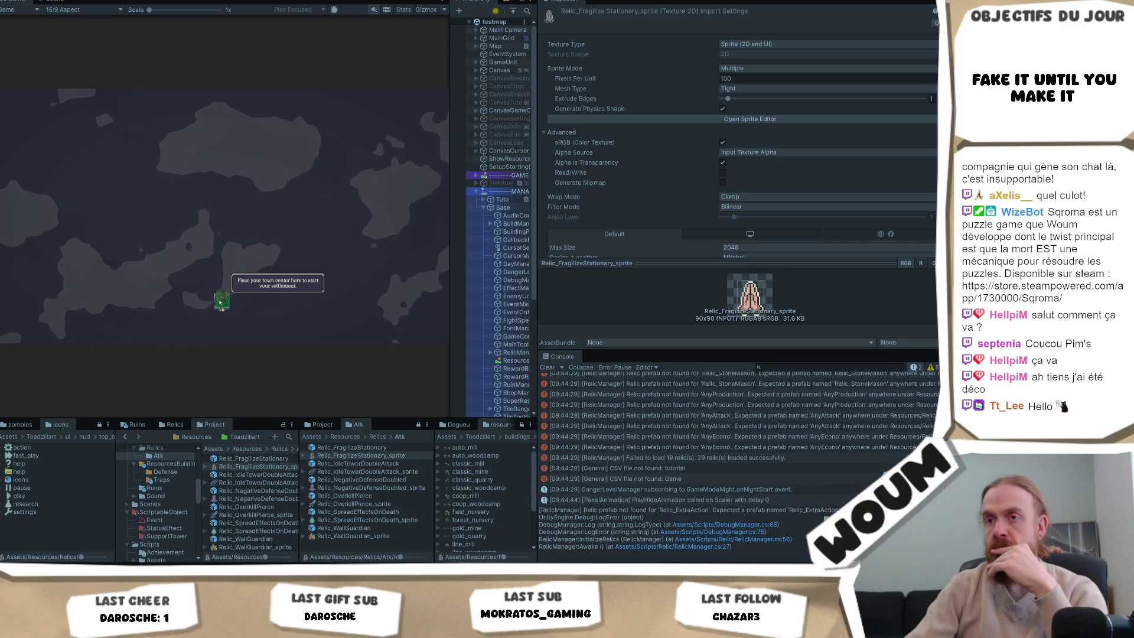
click(223, 298)
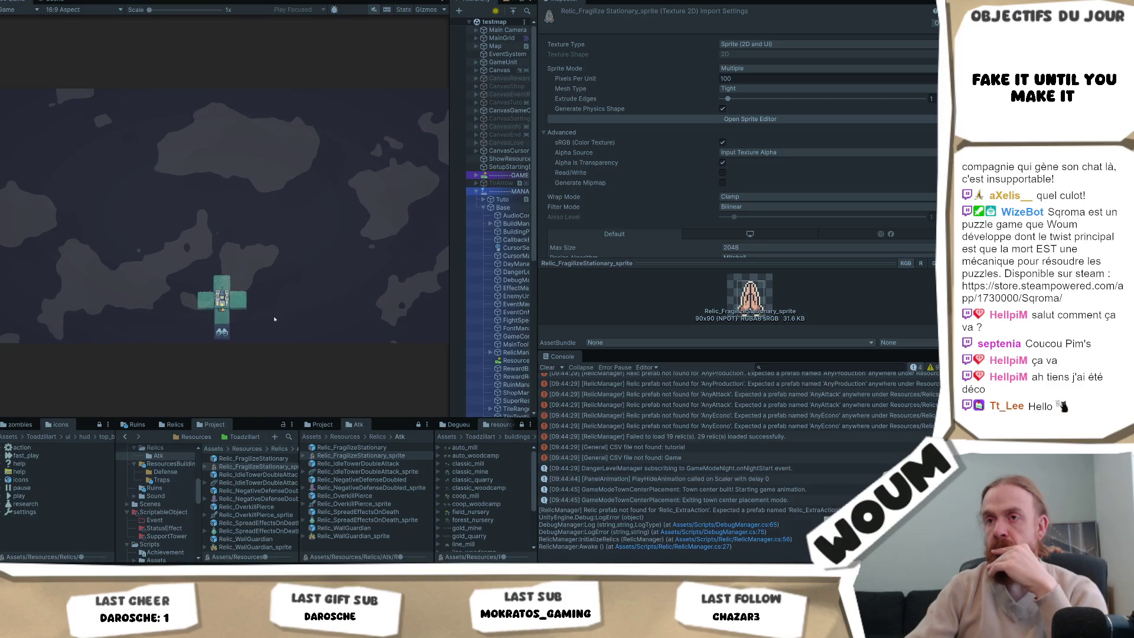
click(509, 176)
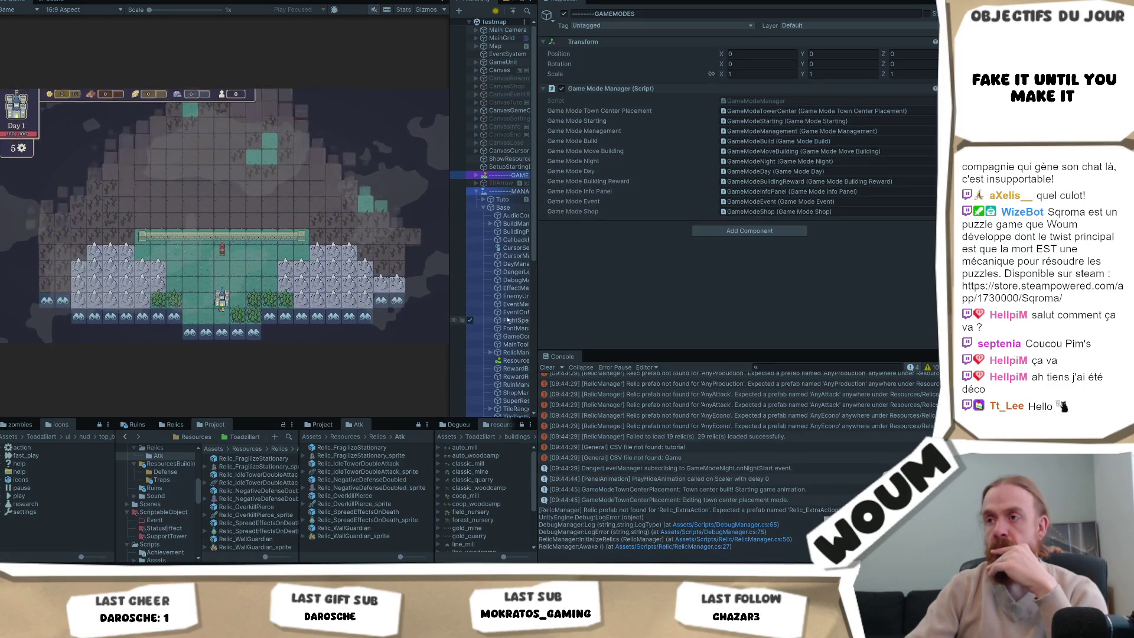
click(513, 336)
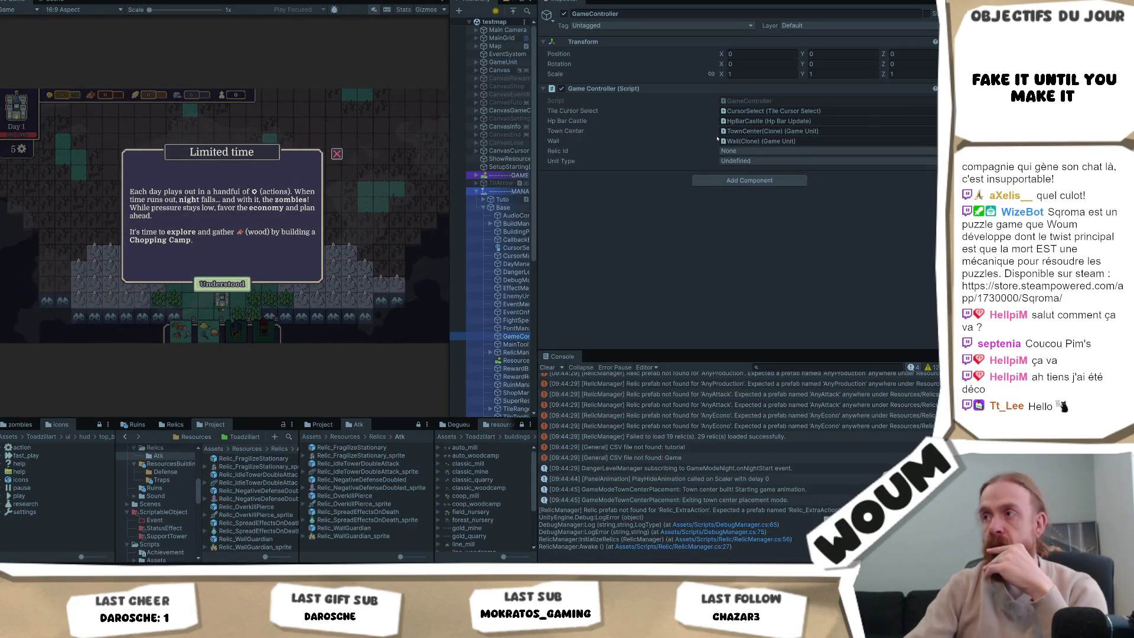
Leave the Relic Id dropdown at None, then open Task Manager over the editor.
click(743, 150)
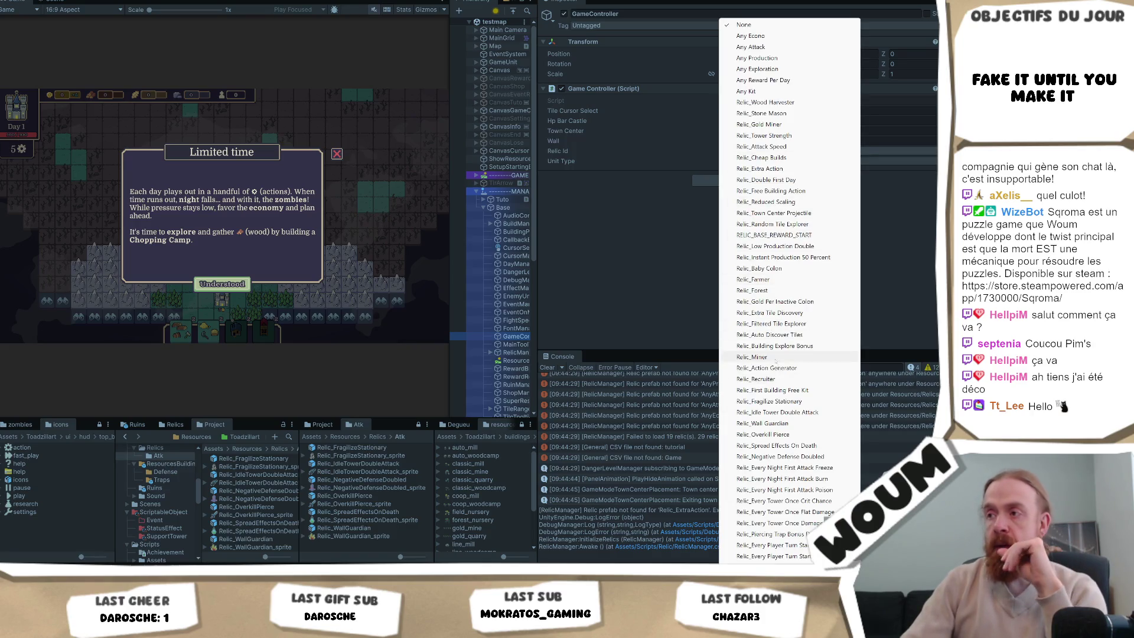
click(153, 261)
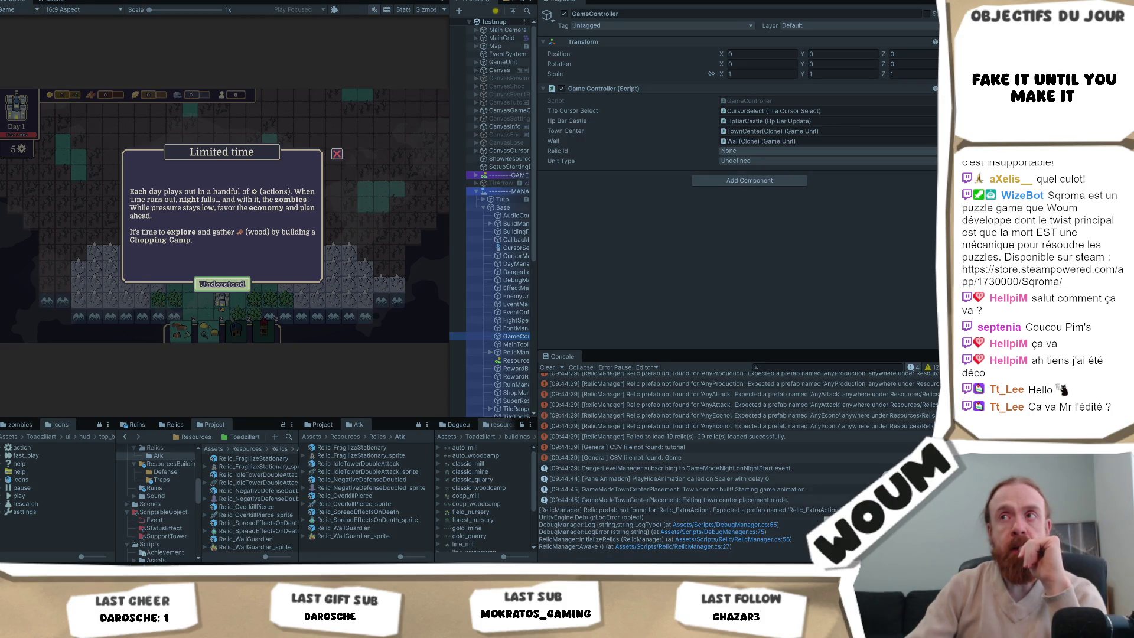
mouse_move(57, 570)
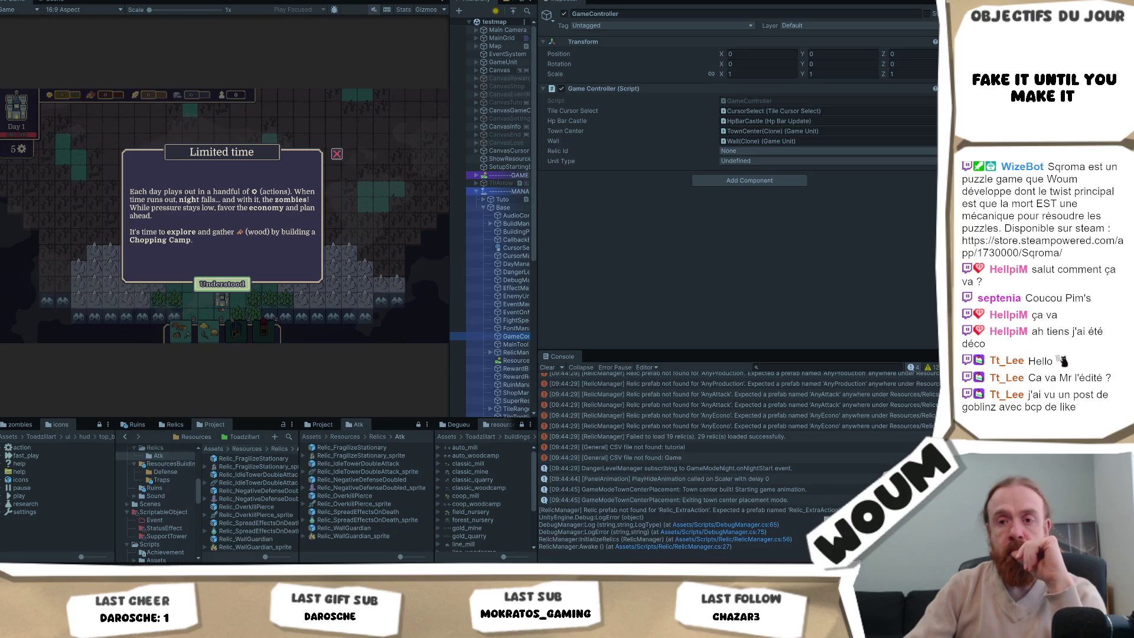
mouse_move(94, 505)
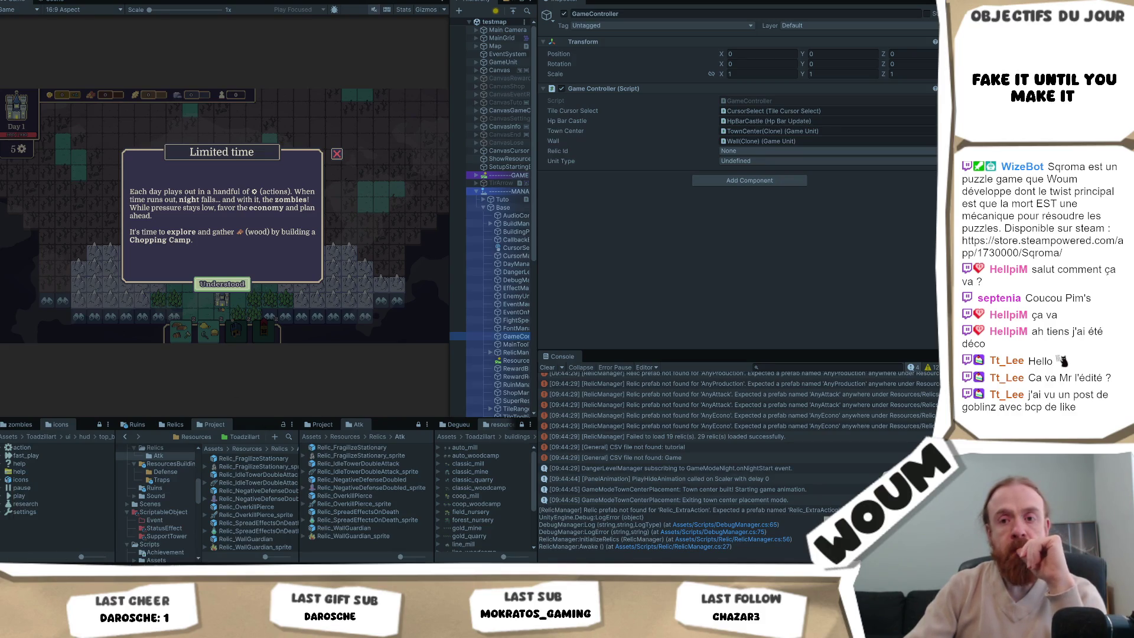
mouse_move(57, 545)
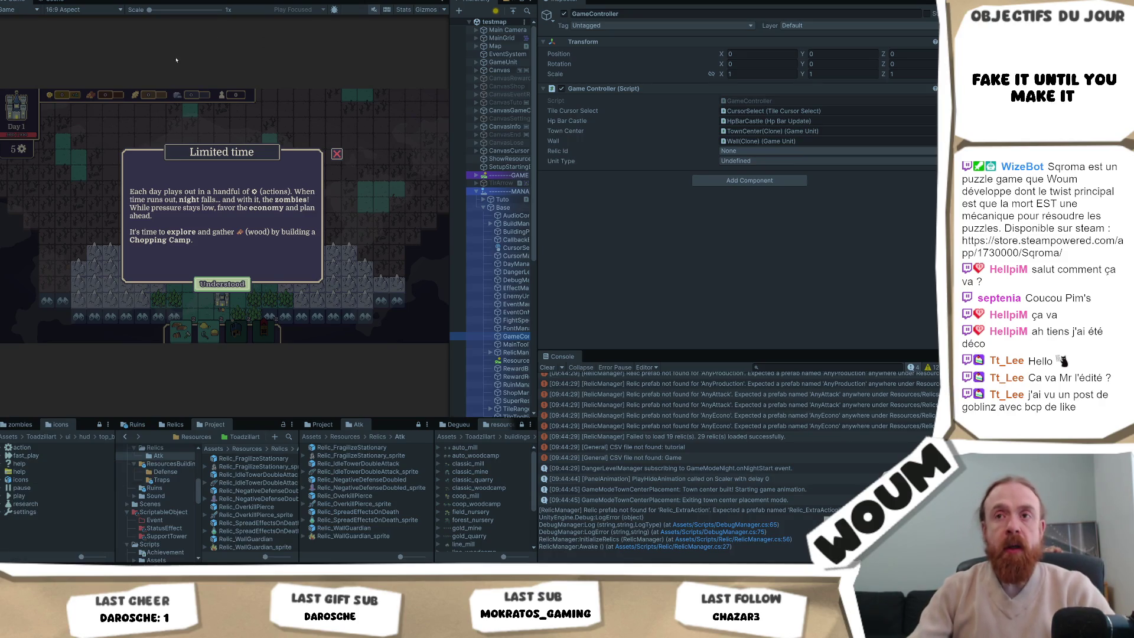
key(ctrl+shift+Escape)
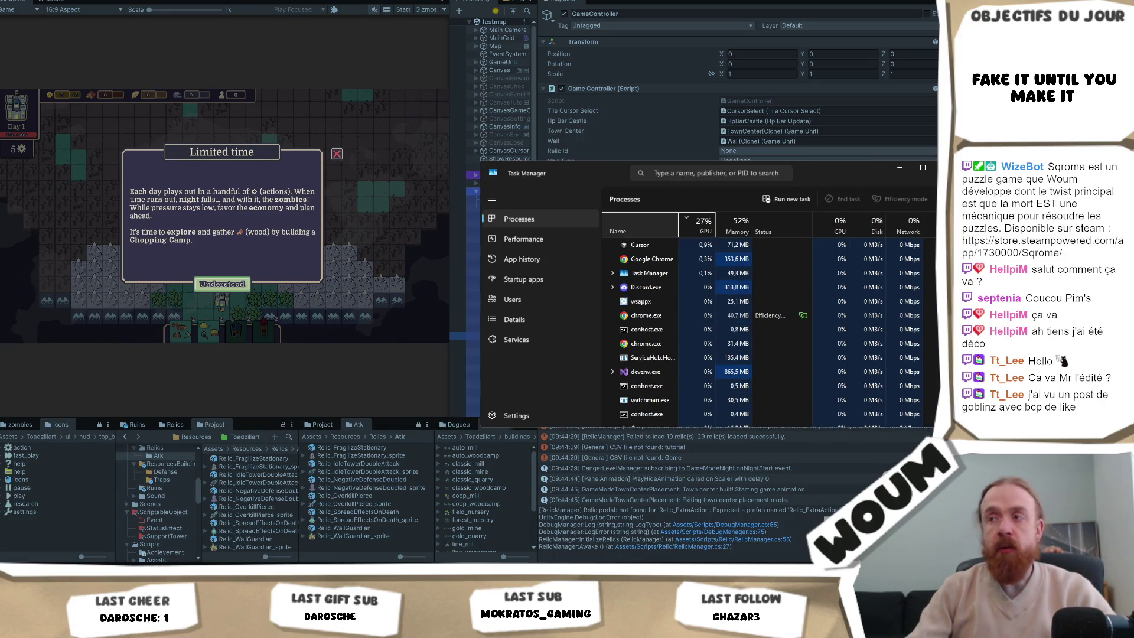
Close Task Manager with Alt+F4 to get back to the Unity editor.
key(alt+F4)
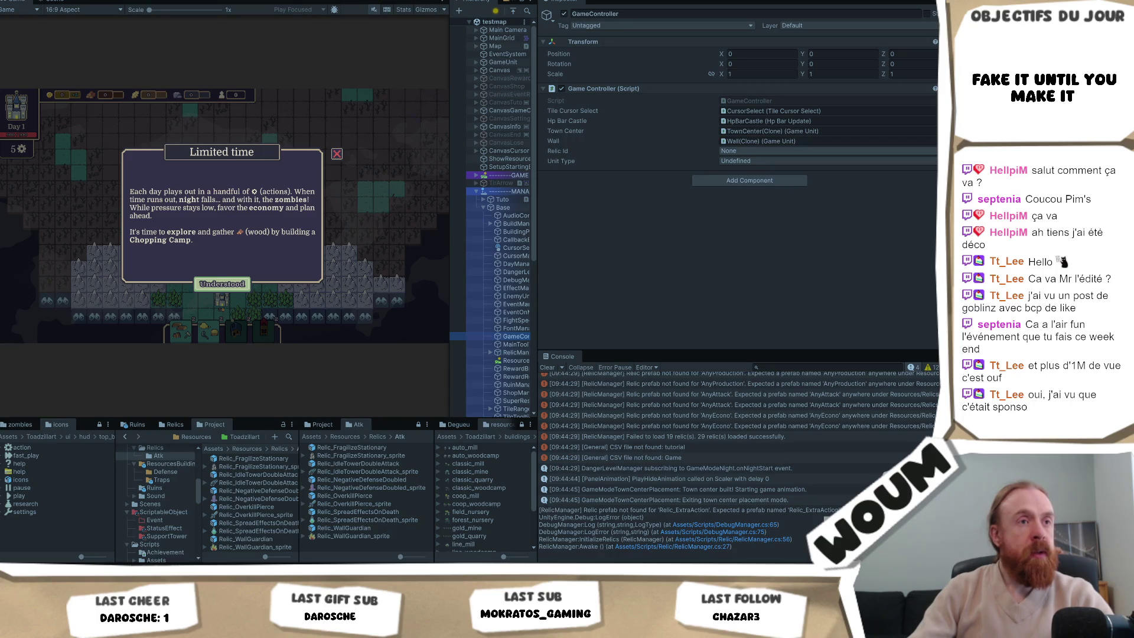
Bring up Visual Studio showing Relic_WallGuardian.cs with HelperConstants.cs below.
key(alt+Tab)
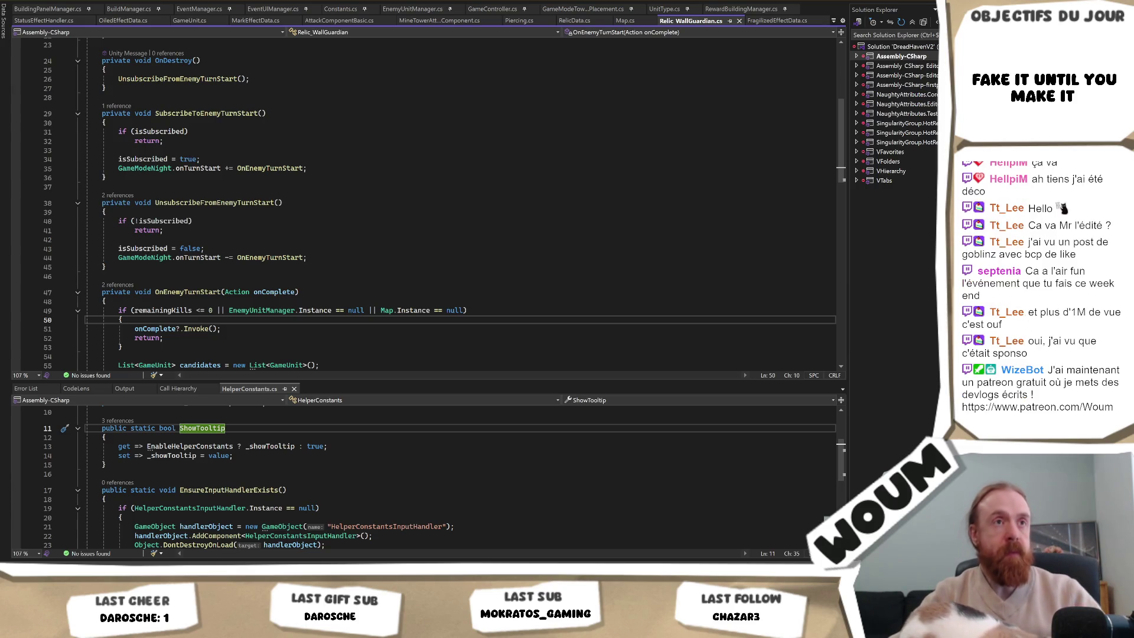
Return to the Unity editor and let it import the changed scripts.
key(alt+Tab)
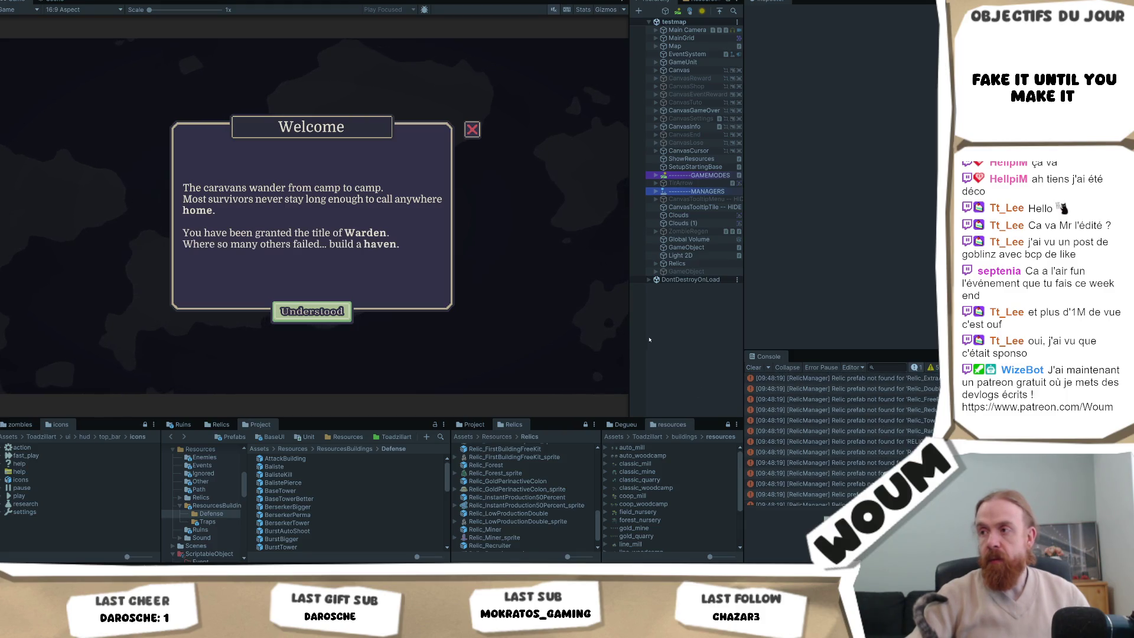
Widen the Hierarchy and view the stack trace of the 'Failed to load' relic error.
drag(631, 337, 489, 338)
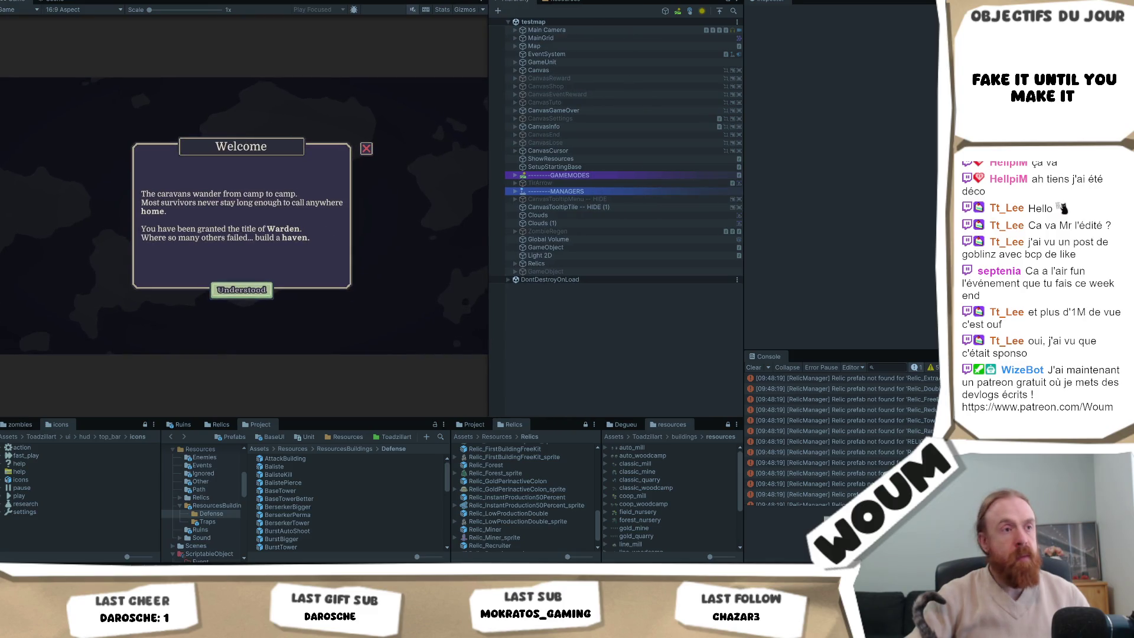
scroll(831, 434, down, 3)
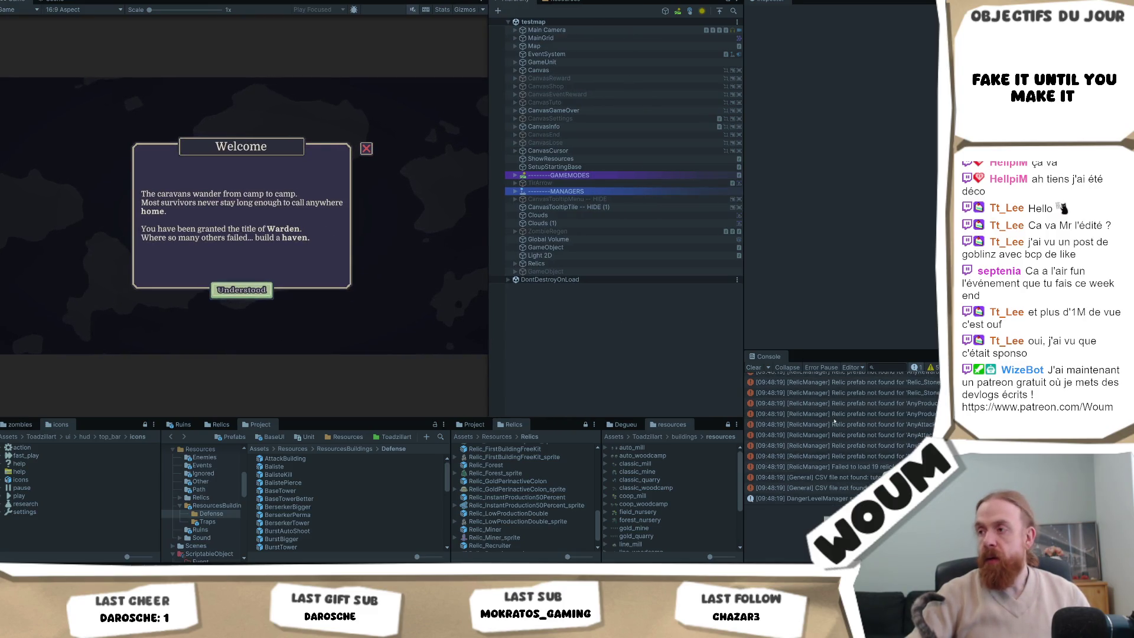
click(811, 466)
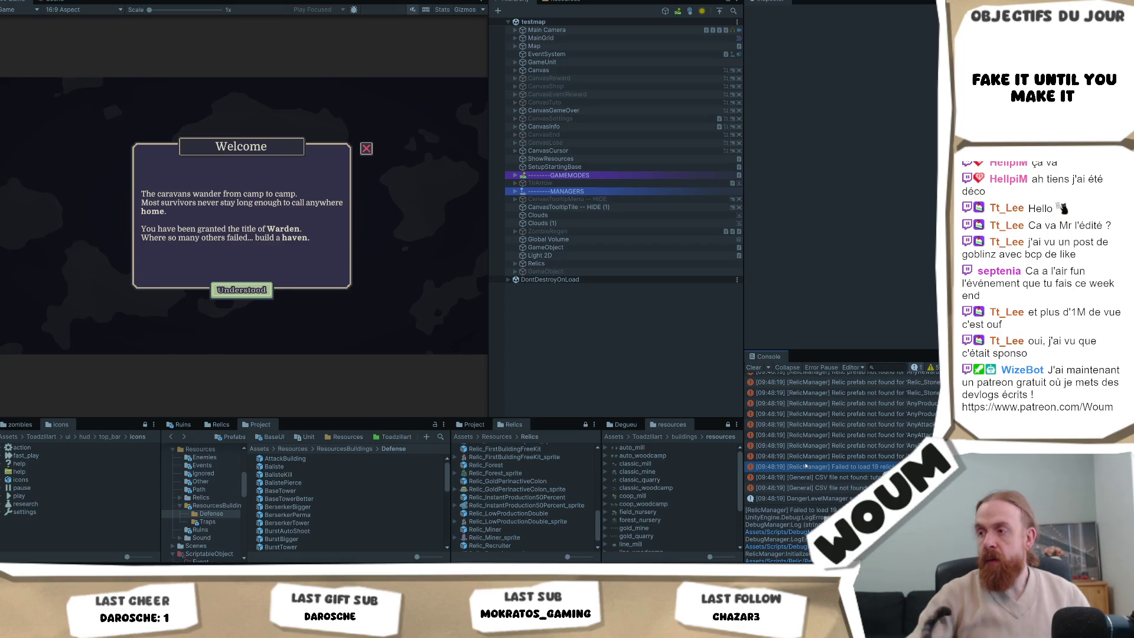
scroll(785, 449, up, 3)
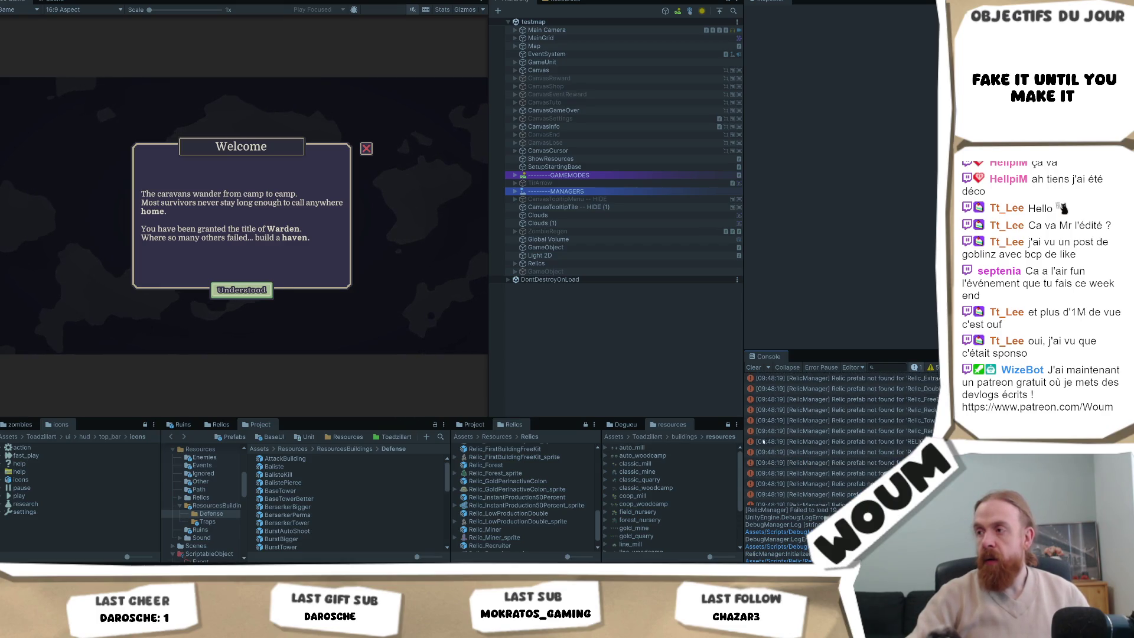
scroll(776, 444, down, 3)
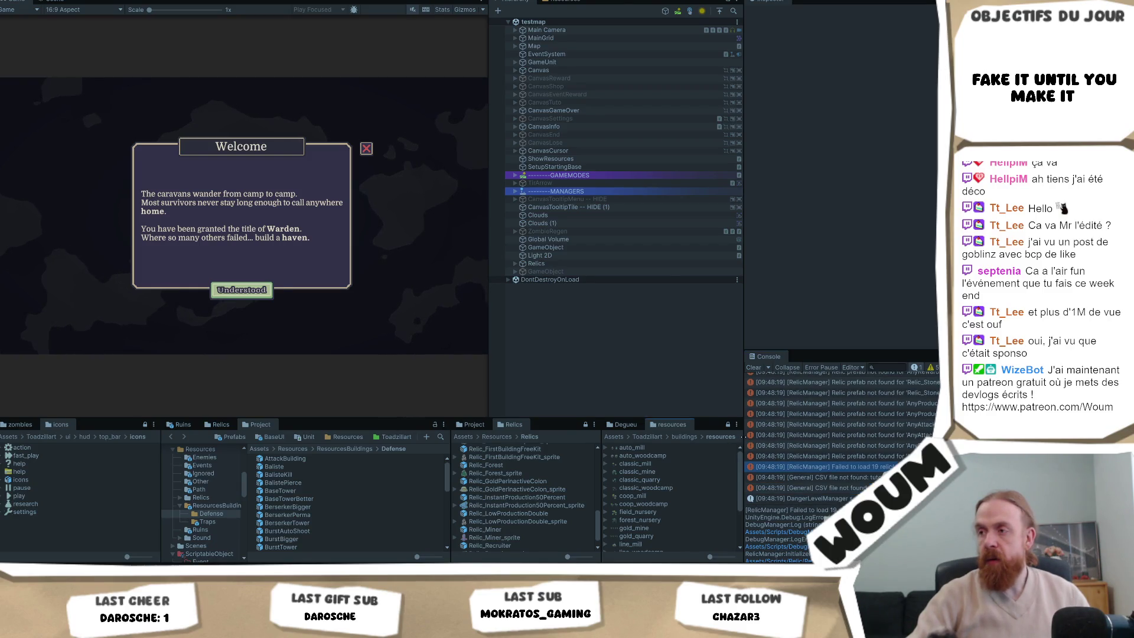
Widen the Console over the Game view, then stop Play mode.
drag(743, 438, 621, 438)
scroll(774, 427, up, 1)
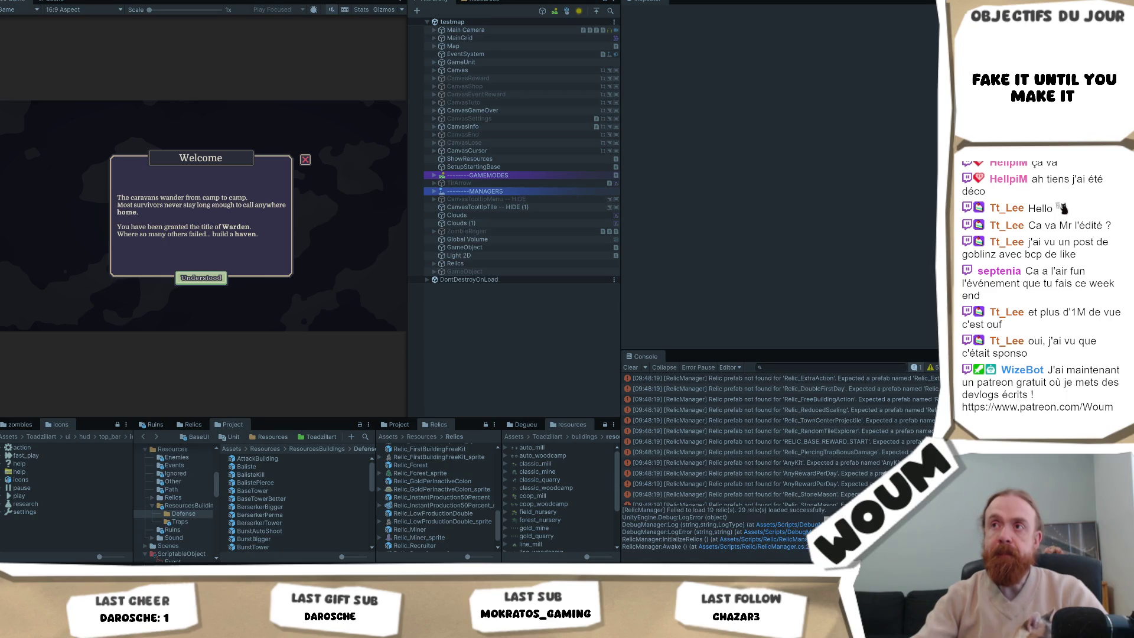
key(ctrl+p)
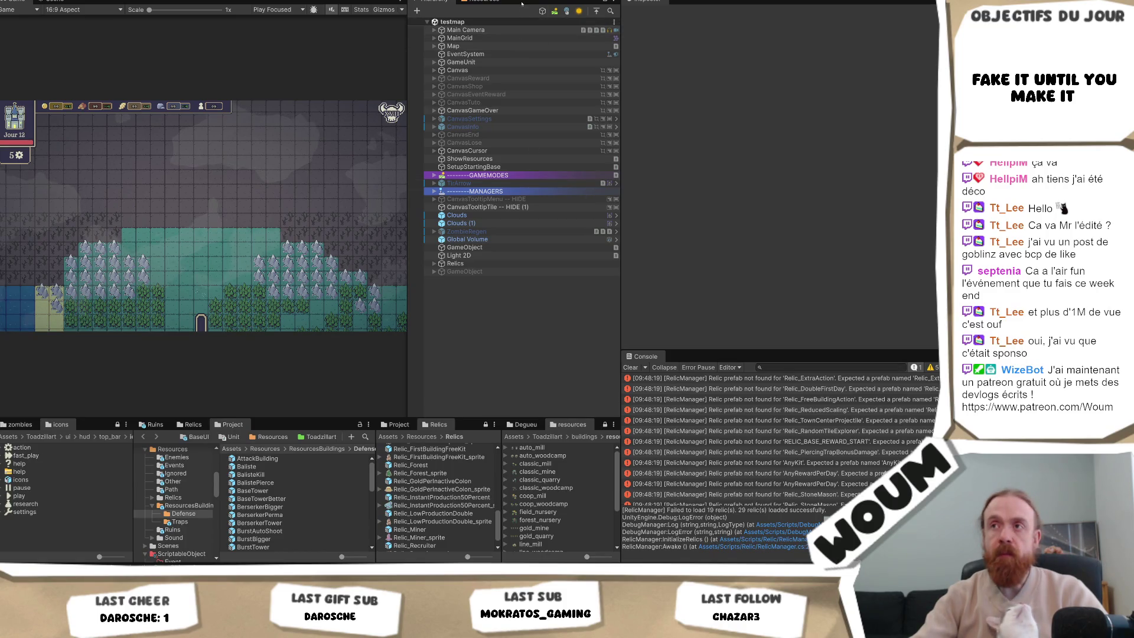
Start Play mode, dismiss the Welcome message, and inspect an AnyAttack missing relic error.
key(ctrl+p)
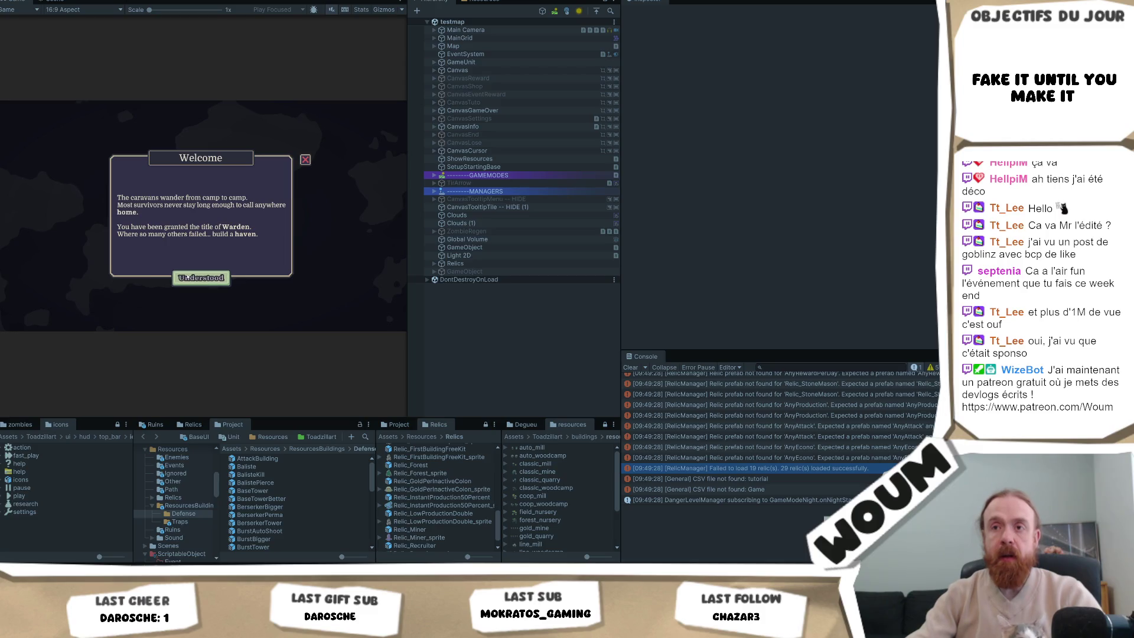
click(201, 283)
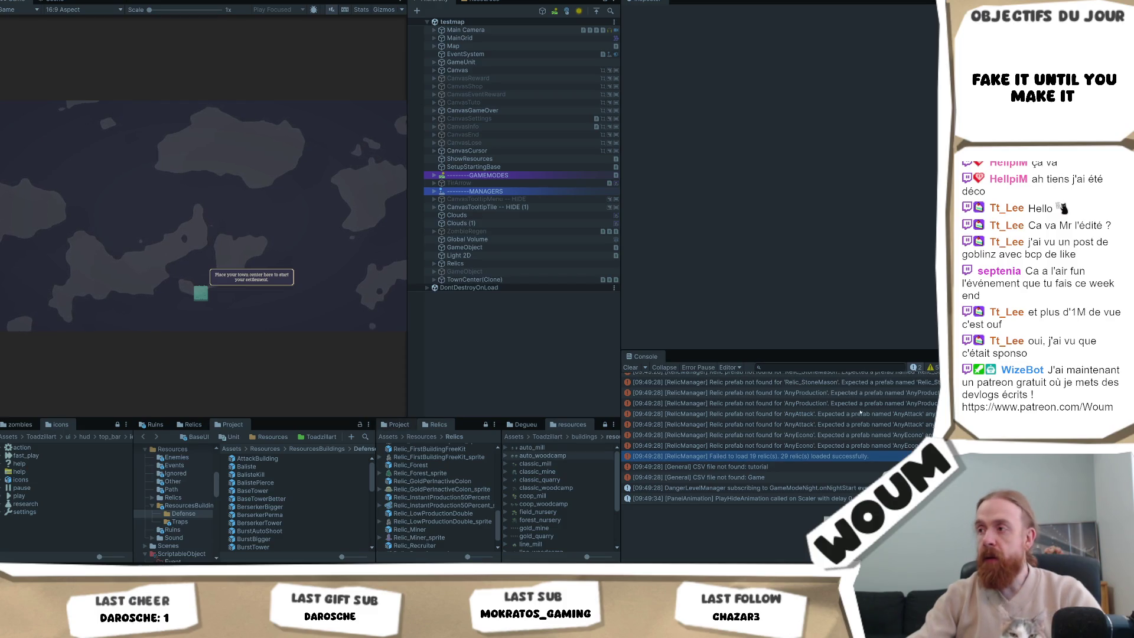
click(916, 404)
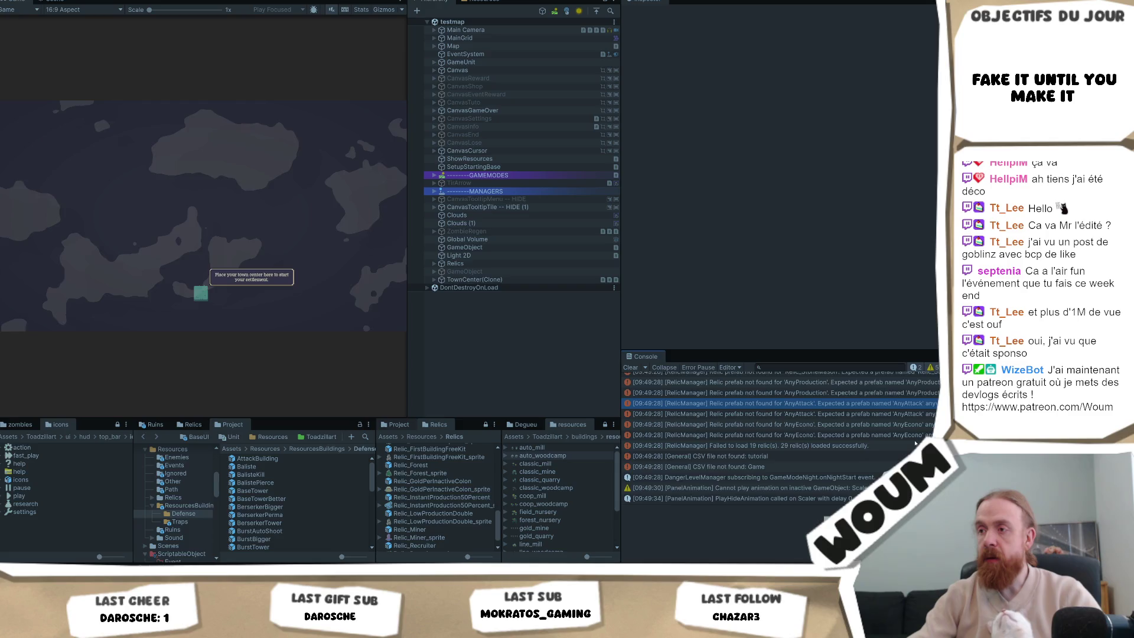
scroll(915, 441, up, 3)
scroll(916, 441, up, 3)
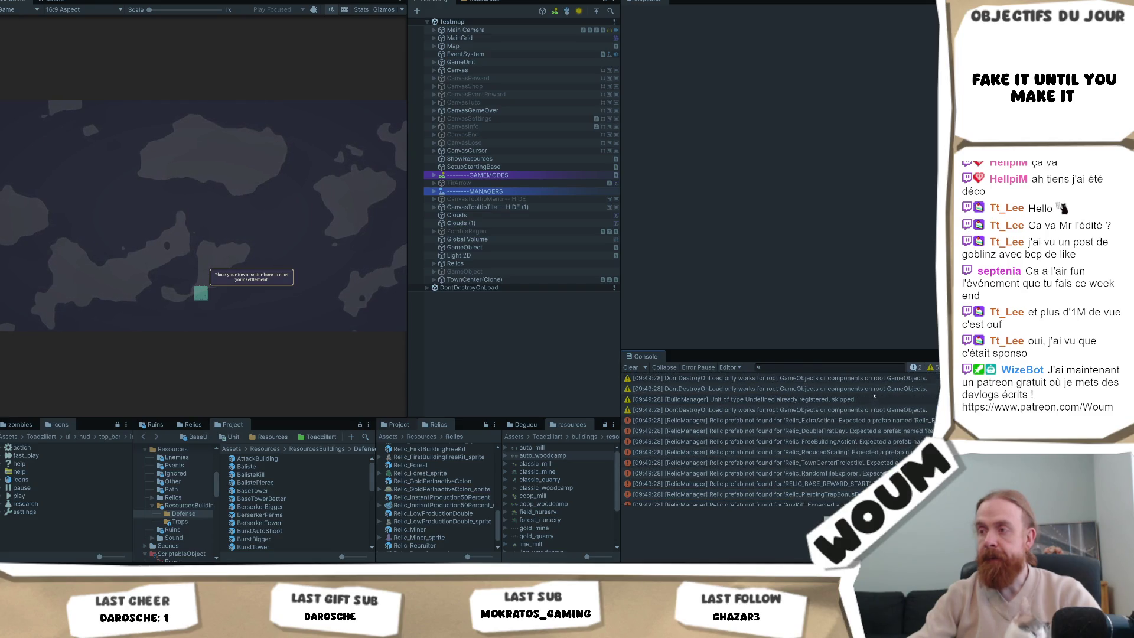
View the Relic_ExtraAction error's stack trace, then stop Play mode.
click(887, 420)
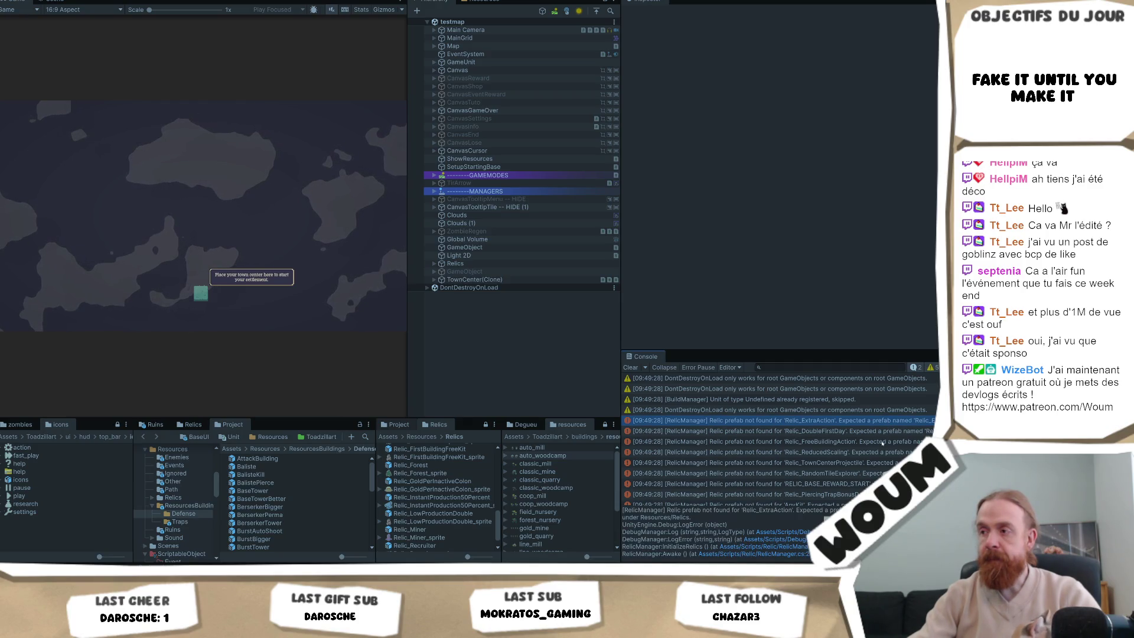
scroll(887, 436, down, 5)
scroll(882, 444, down, 2)
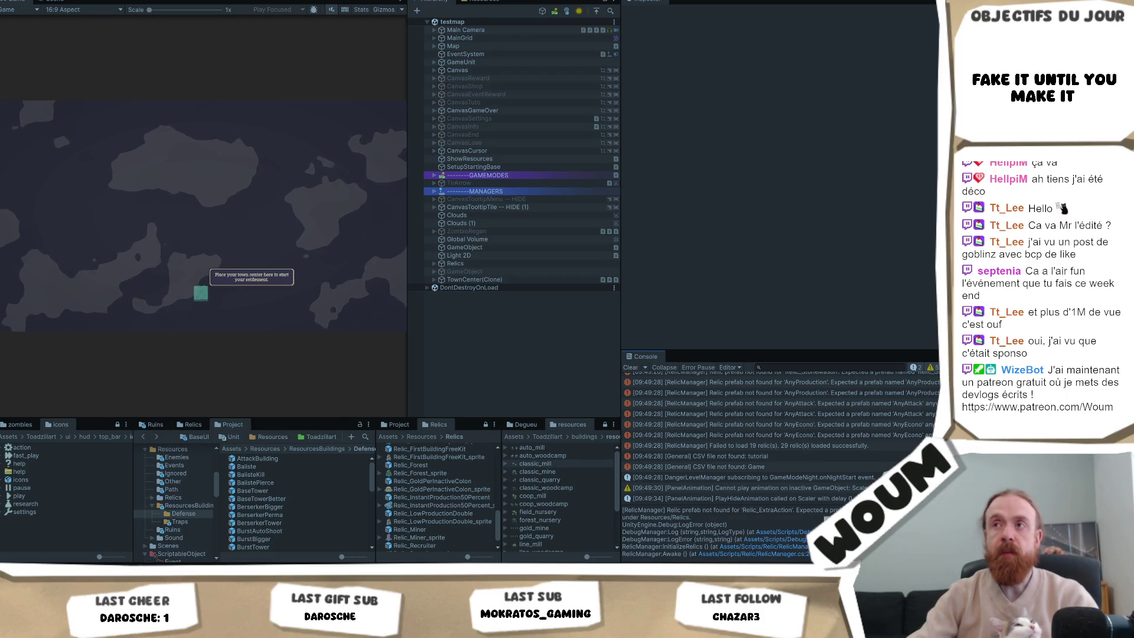
key(ctrl+p)
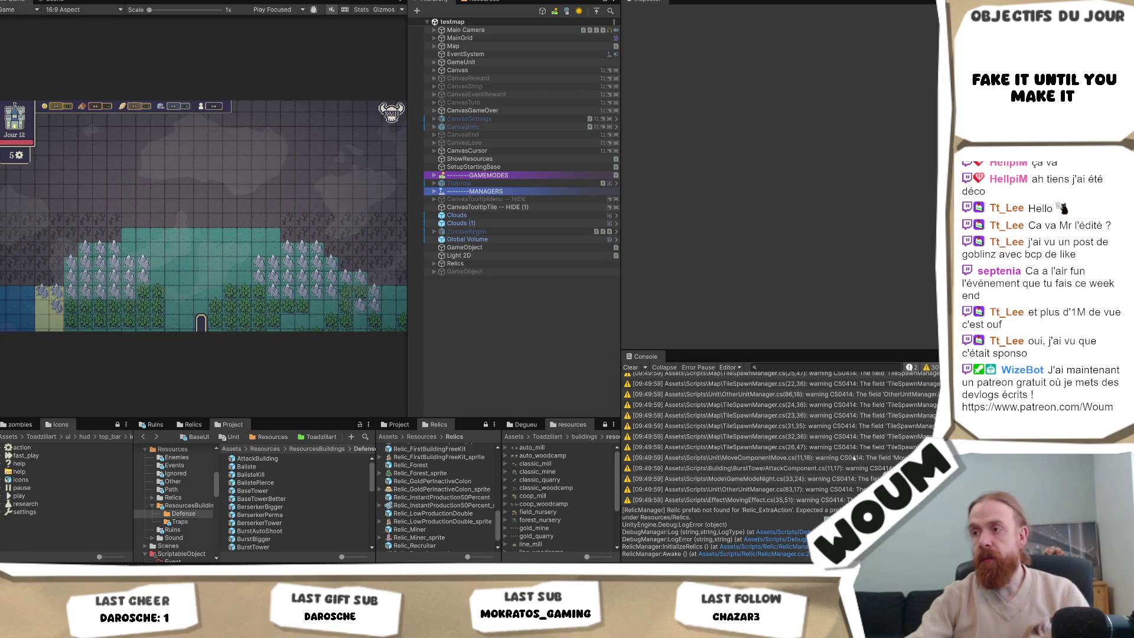
Scroll the Console to review the fresh 'Relic prefab not found' errors such as Relic_ExtraAction.
scroll(854, 458, up, 10)
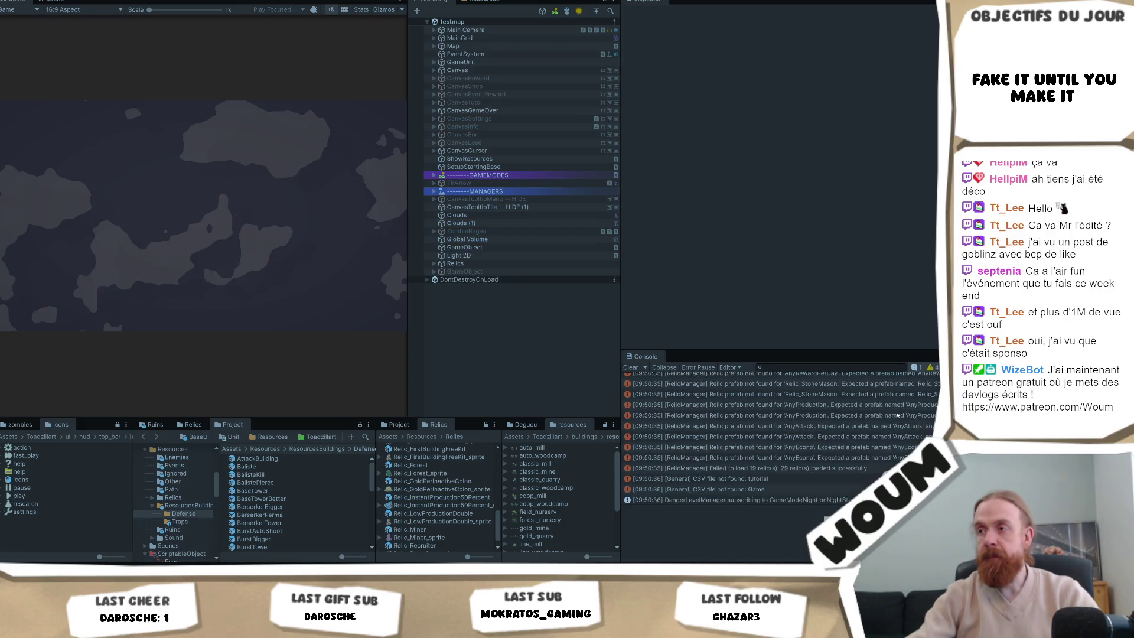
scroll(871, 447, up, 5)
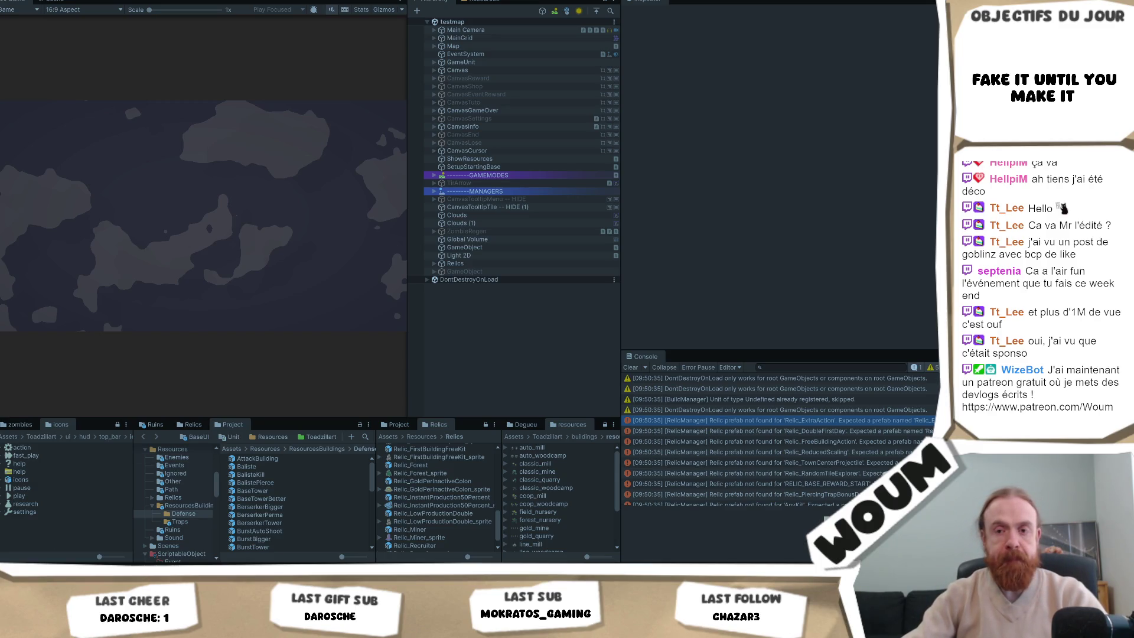
Search the solution for the 'Getting icon for relic' log and open RelicData.cs at line 221 in GetIcon.
key(alt+Tab)
click(306, 257)
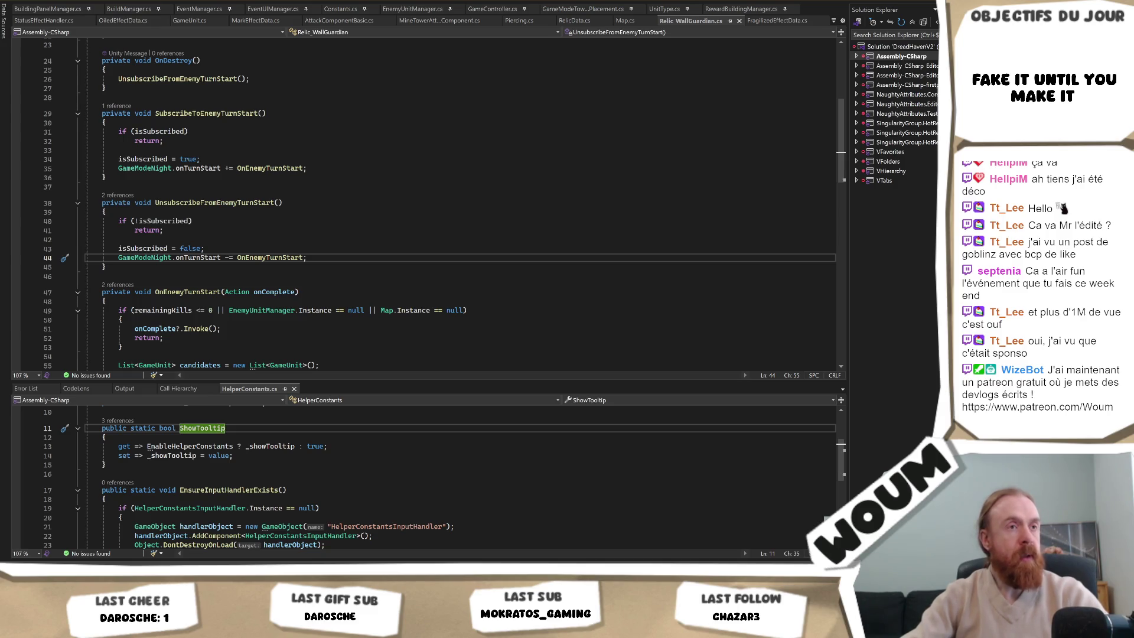
key(Return)
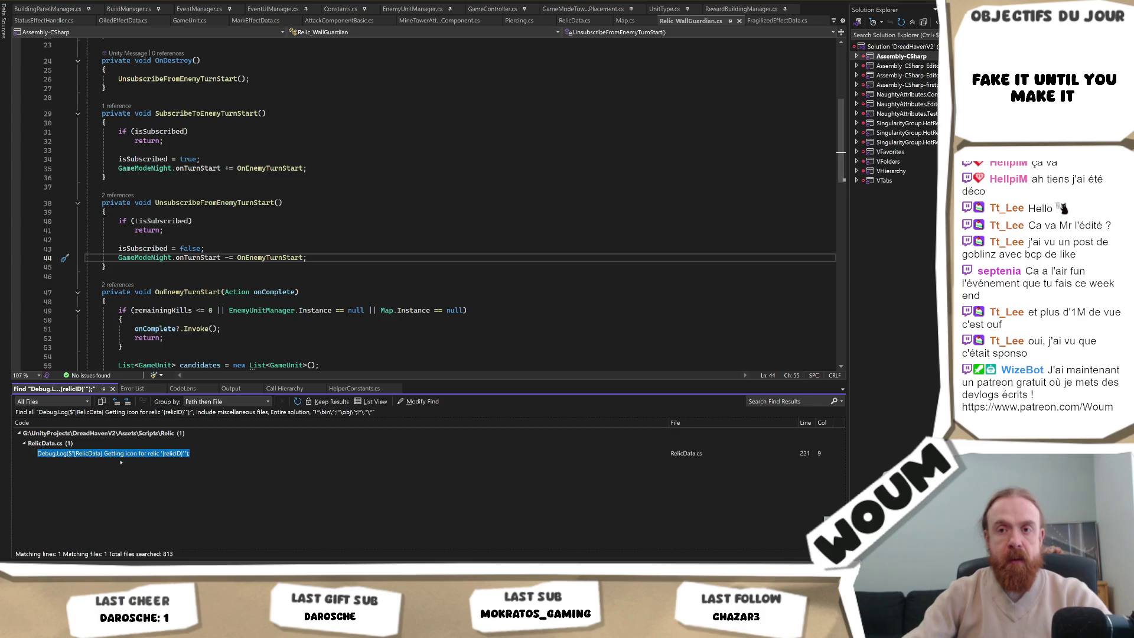
double_click(120, 454)
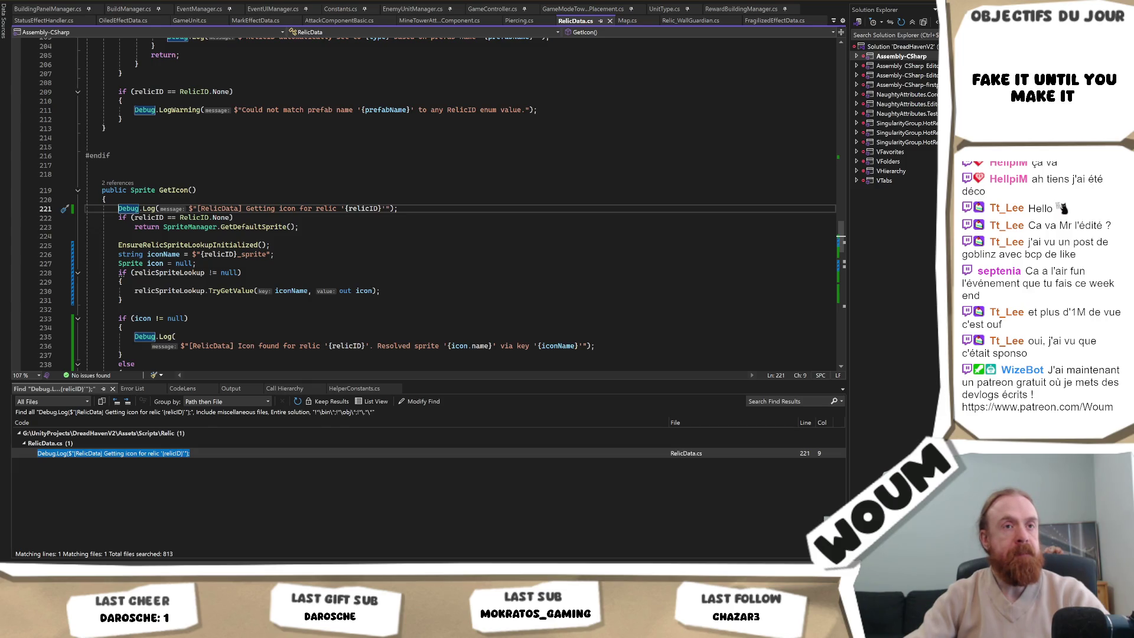
Back in Unity, show the icon-missing warning's stack trace and widen the hierarchy and inspector panels.
key(alt+Tab)
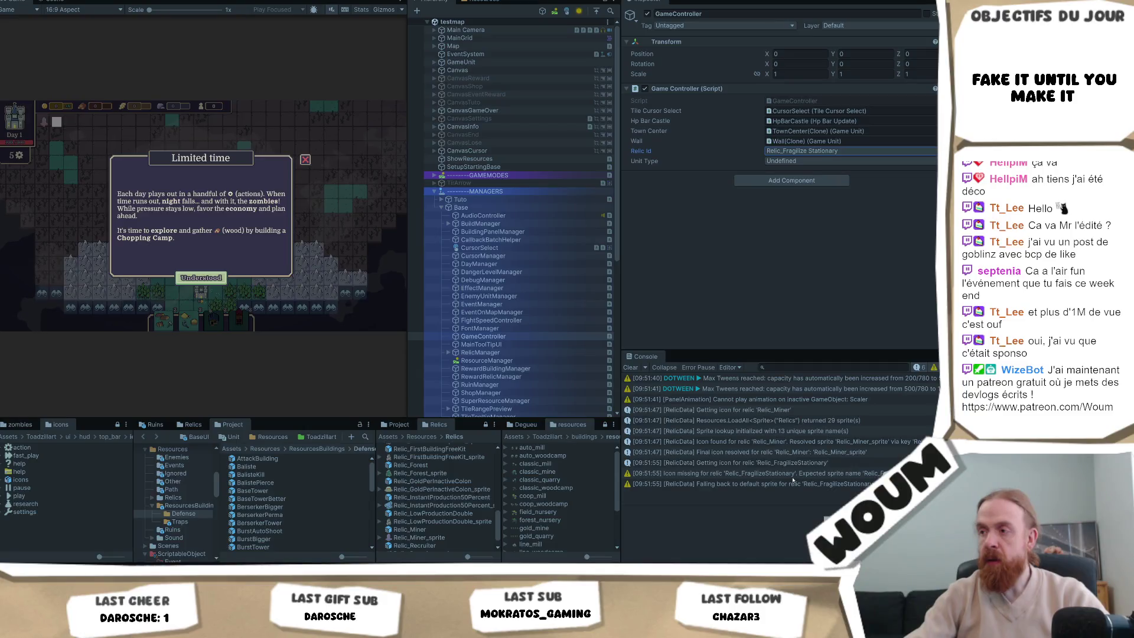
click(793, 477)
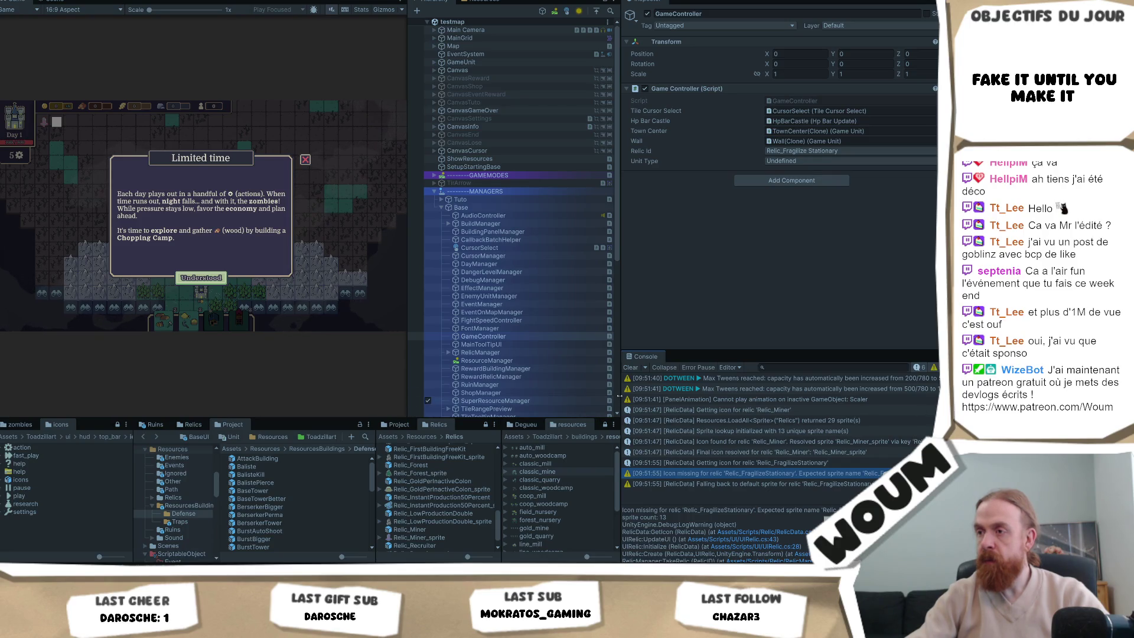
drag(406, 336, 389, 337)
mouse_move(587, 396)
mouse_down()
mouse_move(538, 397)
mouse_move(554, 398)
mouse_up()
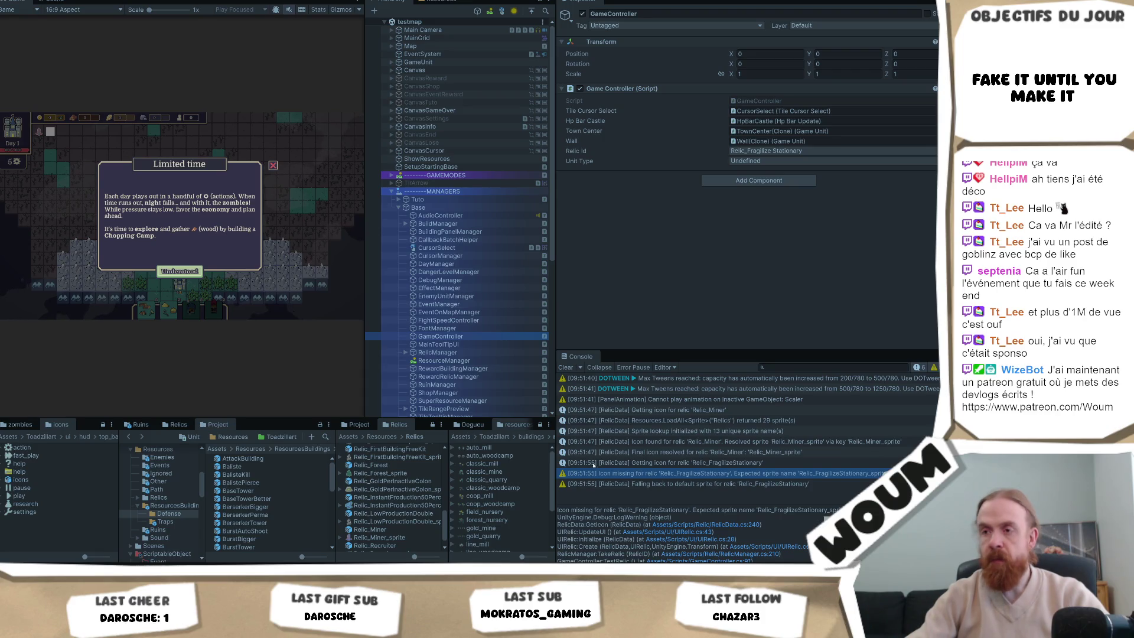
Open the Relics/Atk folder in the Project window.
scroll(392, 465, up, 5)
scroll(391, 465, up, 2)
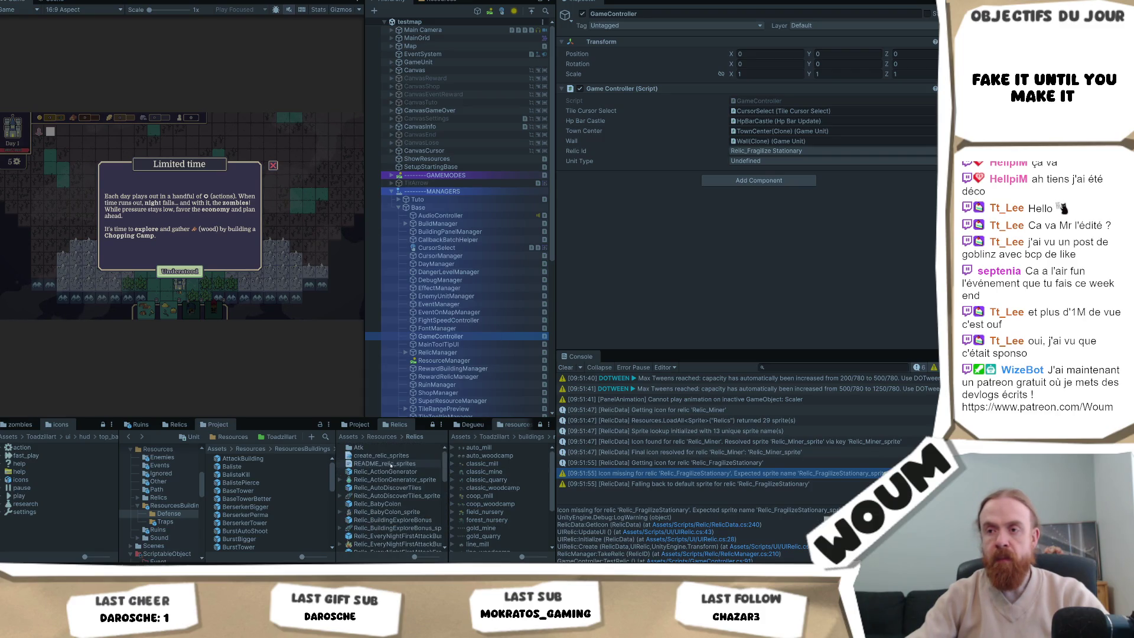
double_click(399, 456)
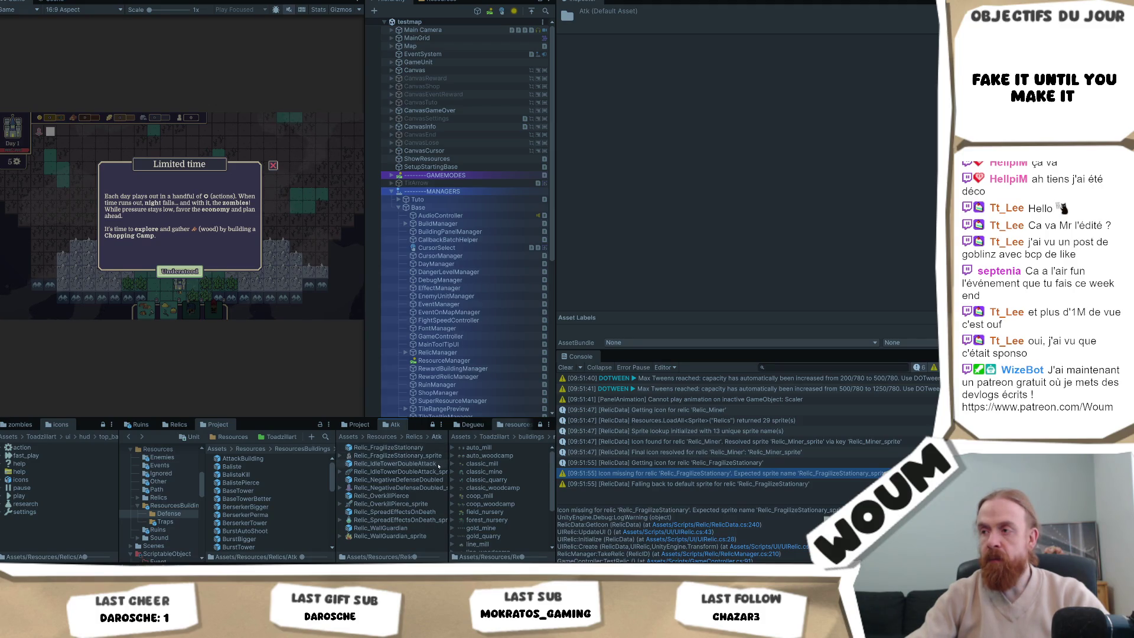
Jump from the missing-icon warning to its code in RelicData.cs, then return to Unity.
double_click(868, 476)
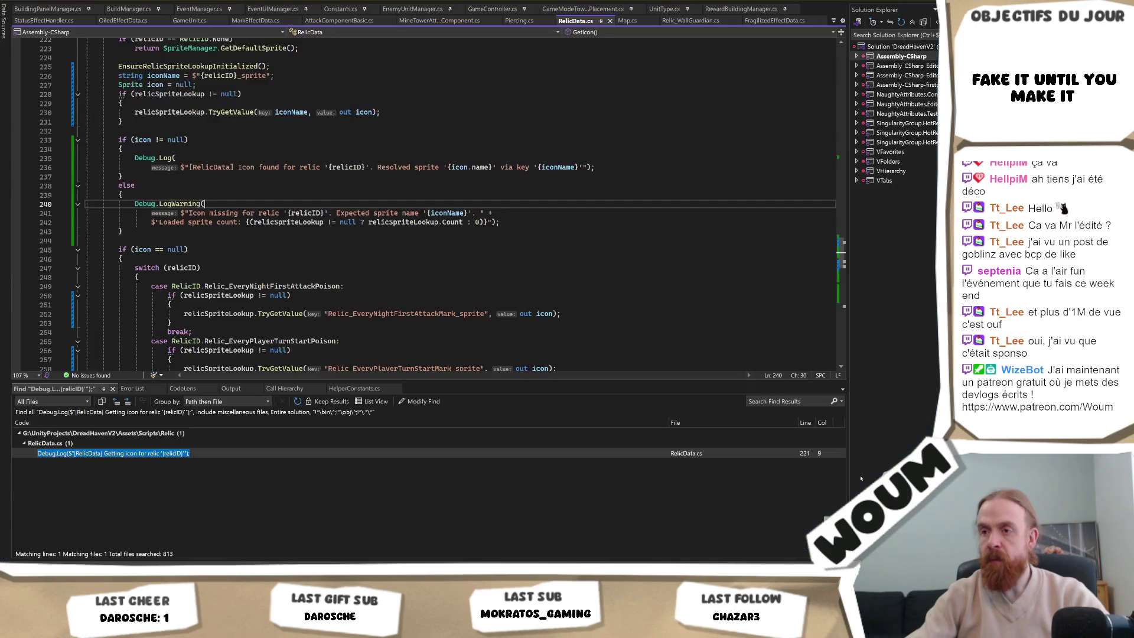
key(alt+Tab)
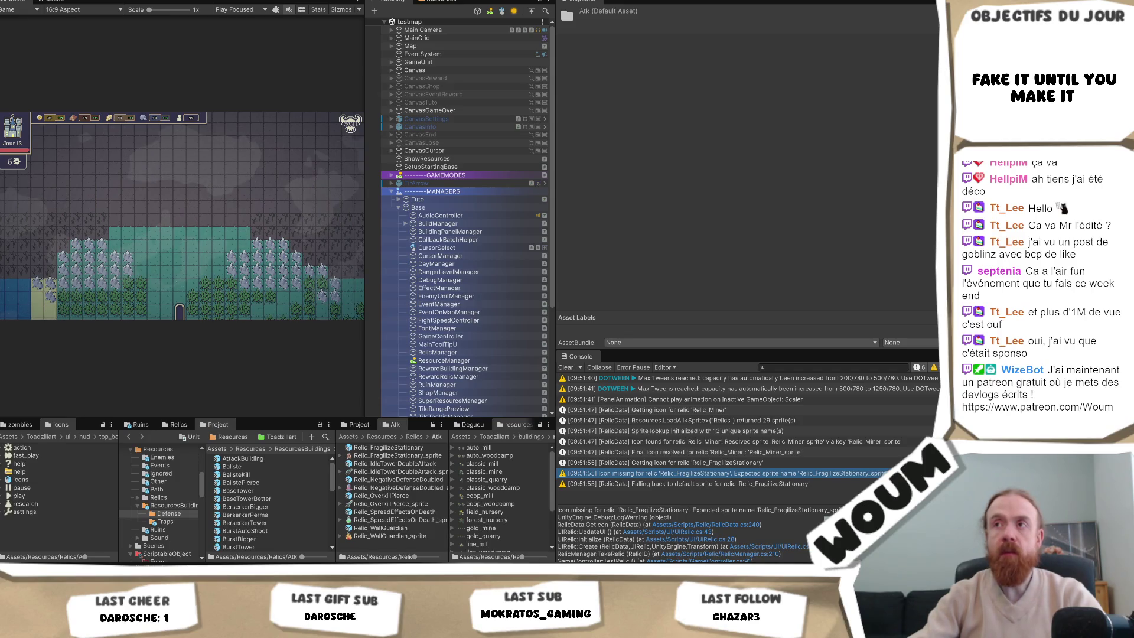
Play the game, dismiss the welcome message, review the console logs, place the town center, and select GameController.
click(464, 2)
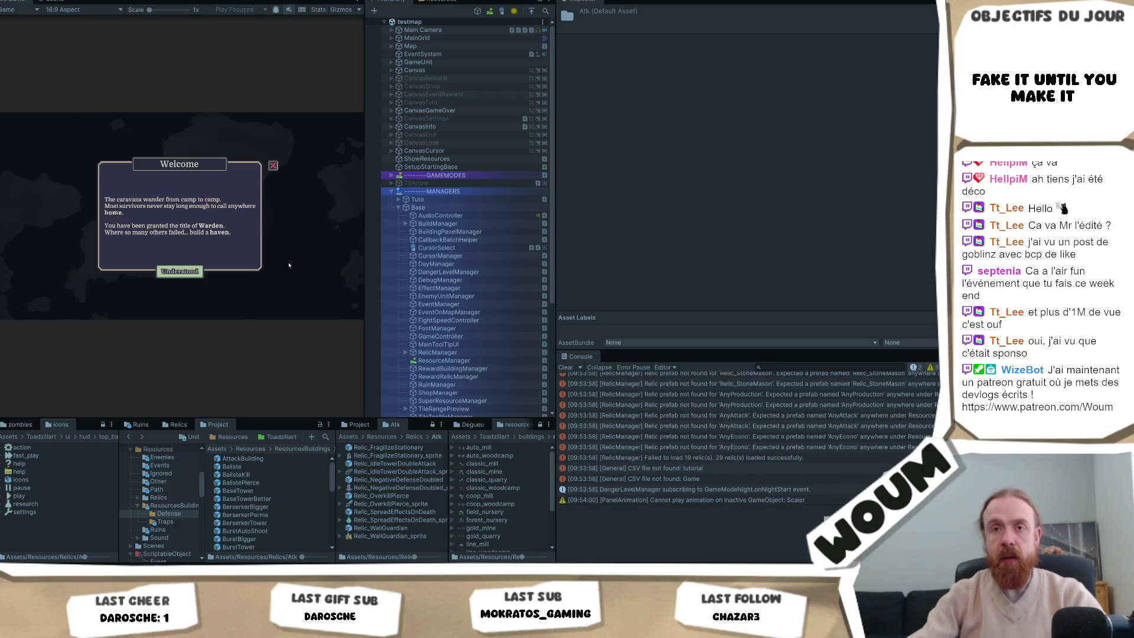
click(193, 271)
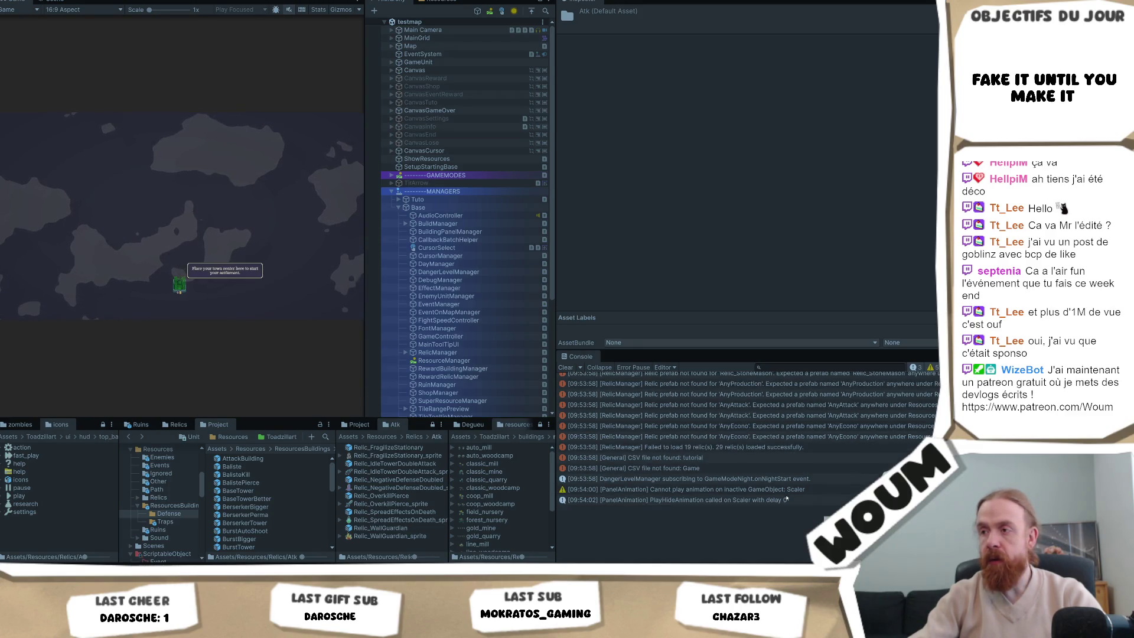
scroll(784, 466, up, 5)
click(783, 437)
scroll(782, 437, up, 1)
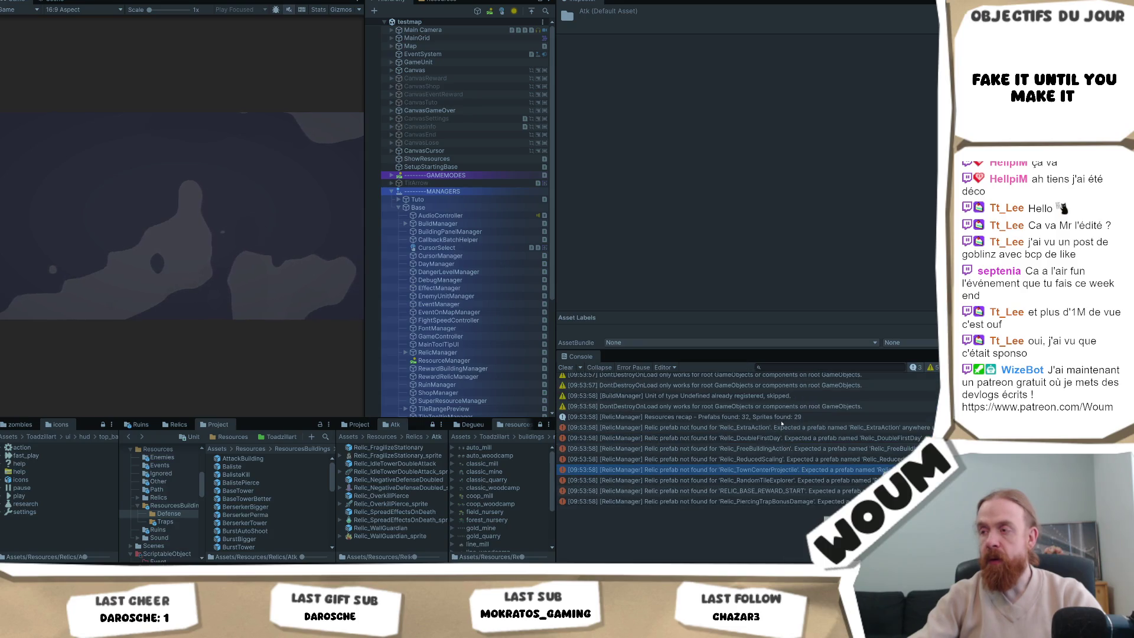
click(784, 418)
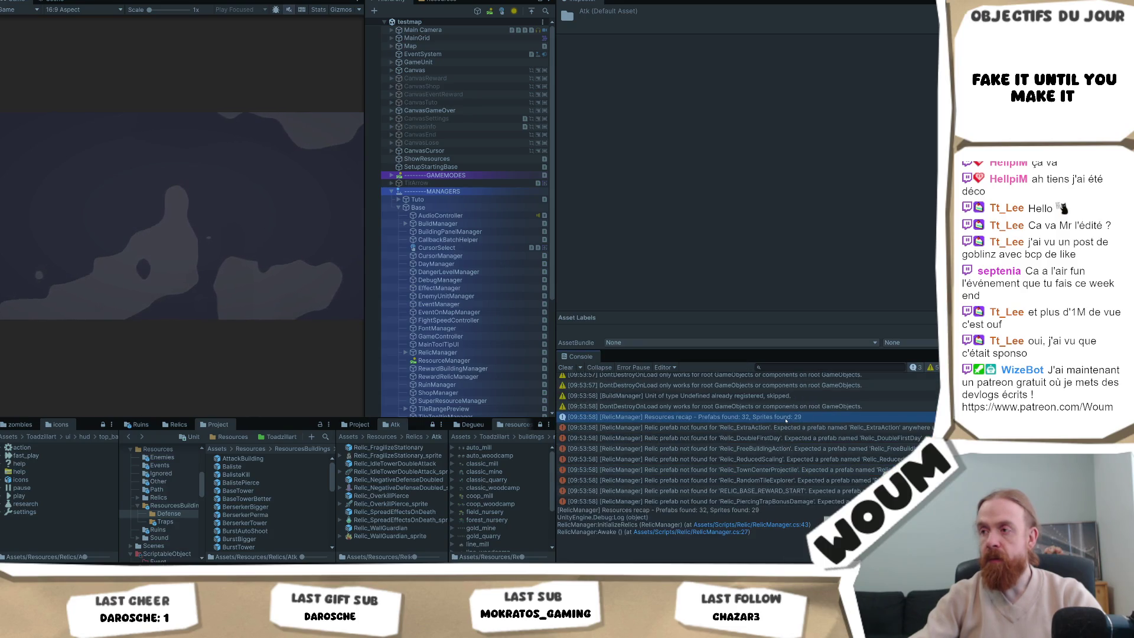
scroll(785, 472, down, 5)
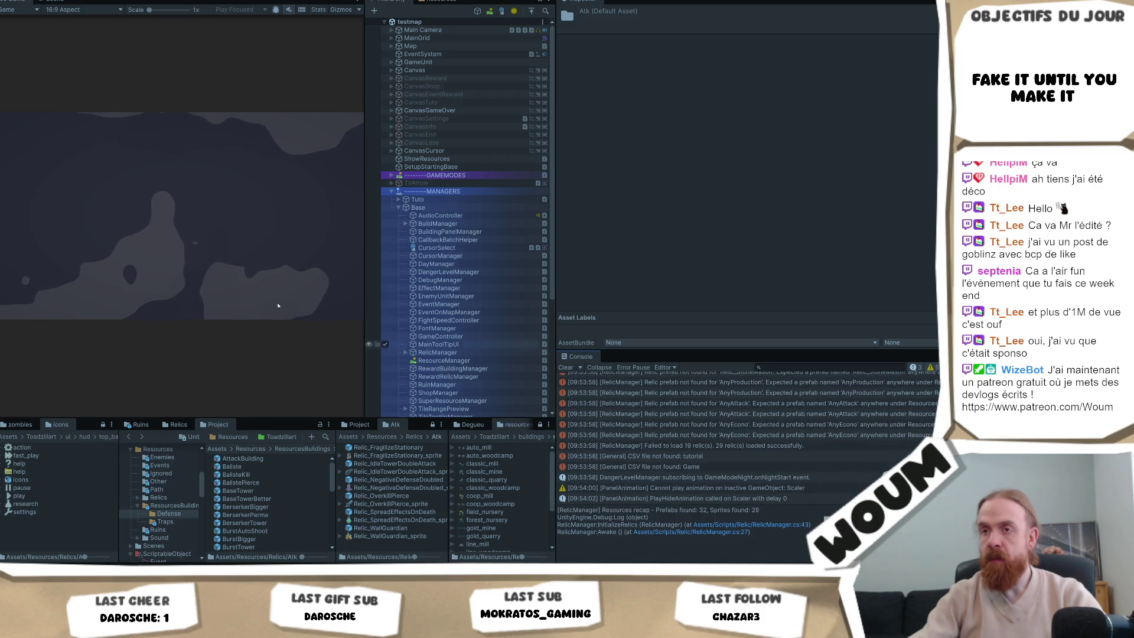
click(180, 286)
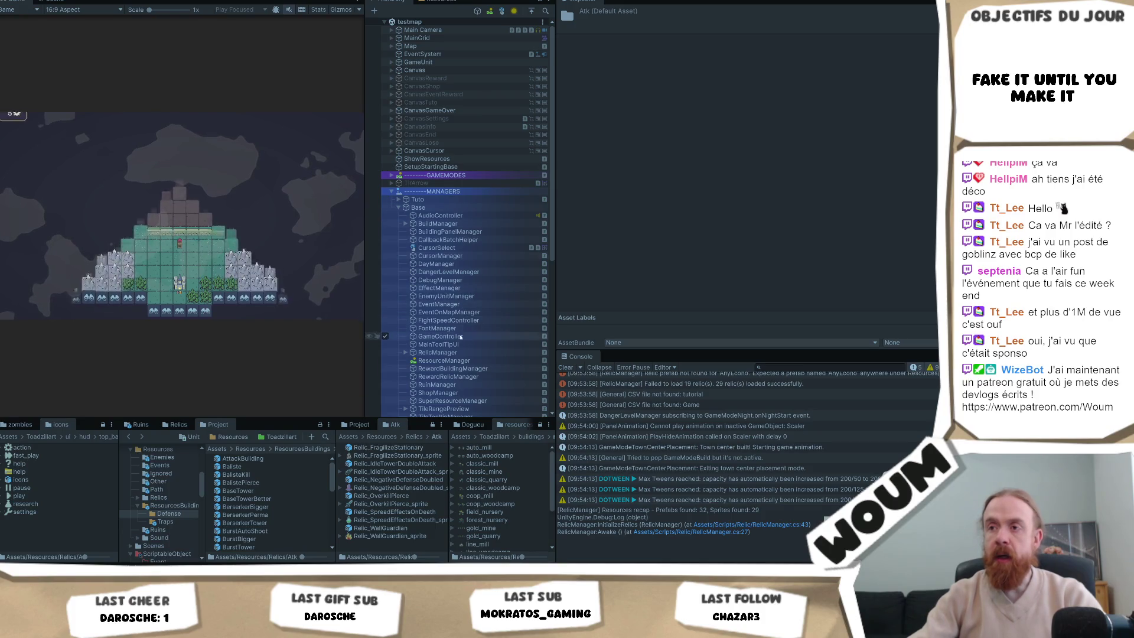
click(440, 336)
Set Relic Id to Relic_WallGuardian and inspect the sprite lookup and Resources.LoadAll count logs.
click(810, 150)
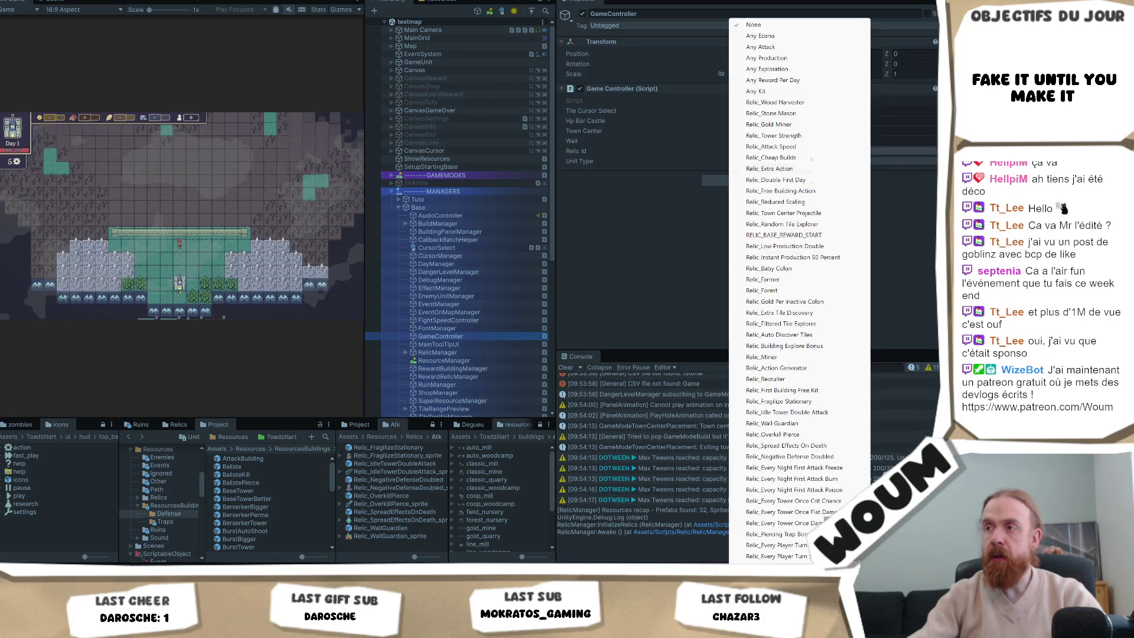
click(804, 424)
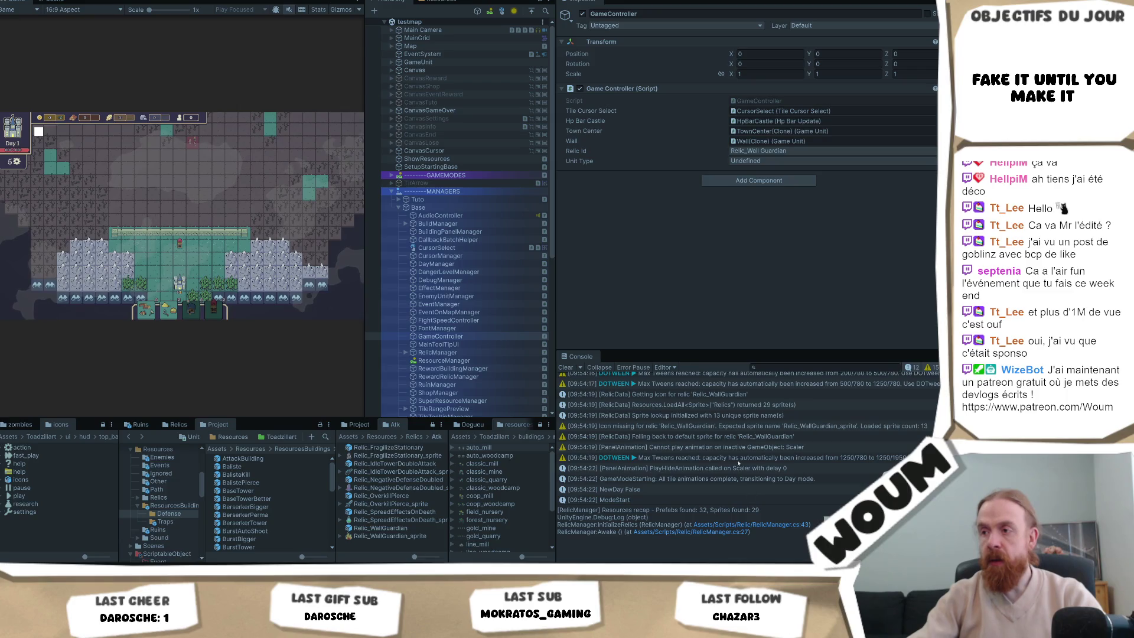
scroll(762, 473, up, 3)
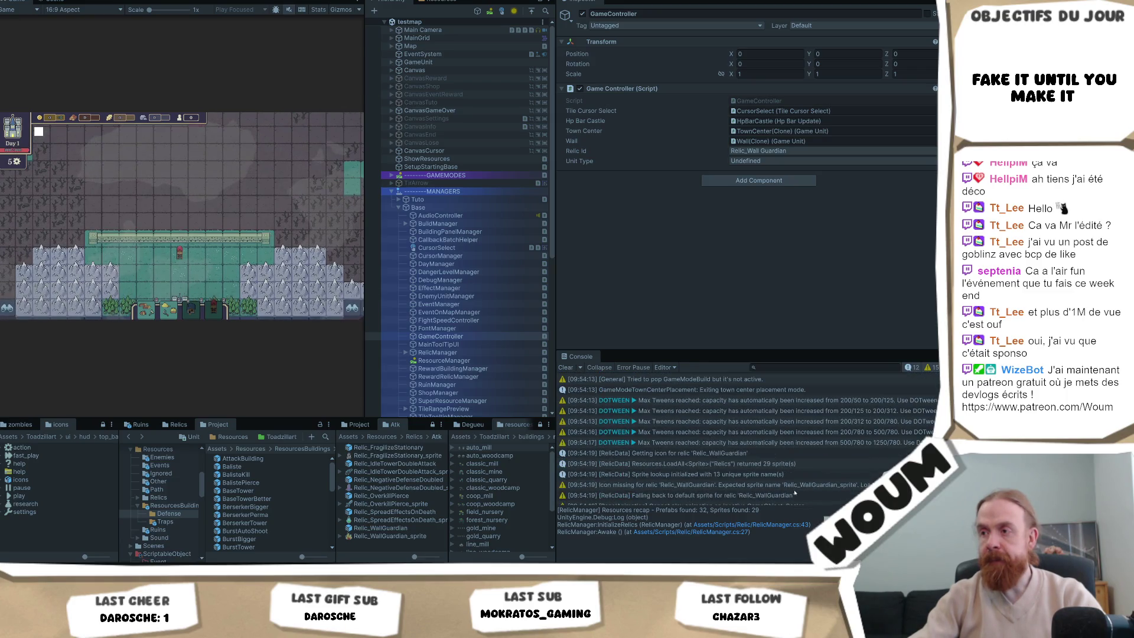
click(790, 465)
click(796, 472)
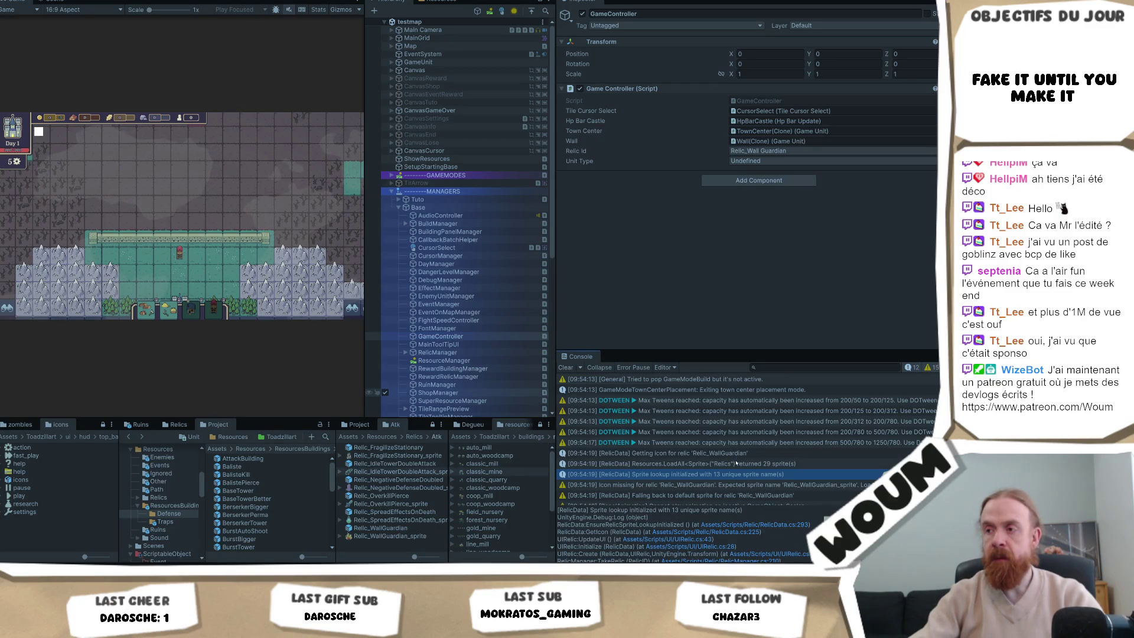
click(736, 463)
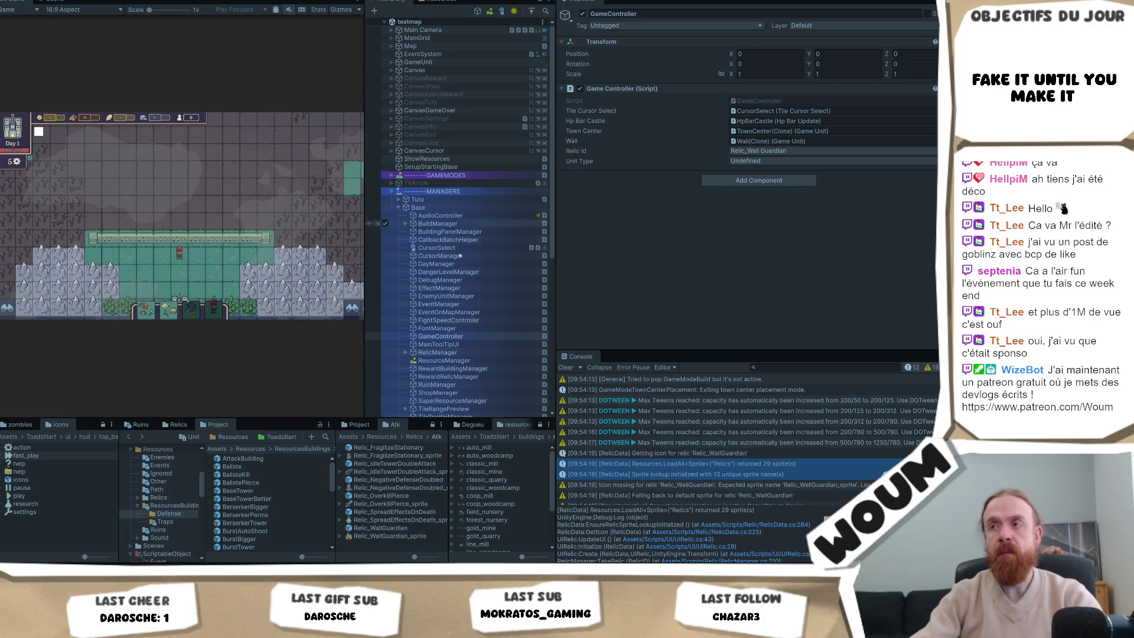
Try relics Overkill Pierce, Miner, Action Generator, Auto Discover Tiles, Every Tower Once Crit Chance, then stop Play mode.
click(792, 151)
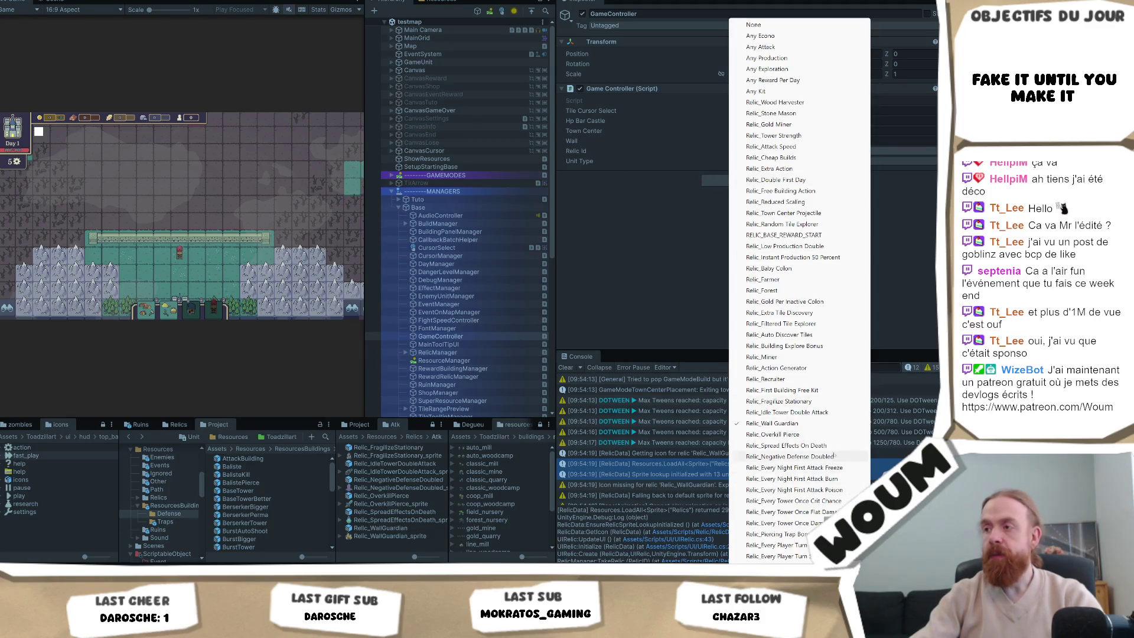
click(817, 438)
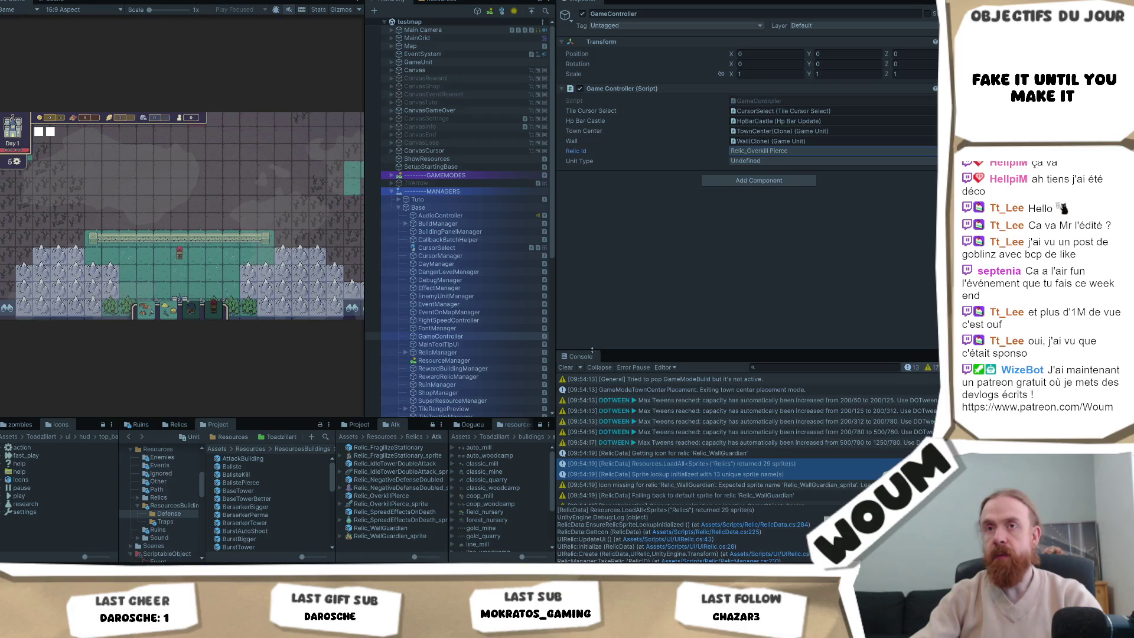
click(784, 151)
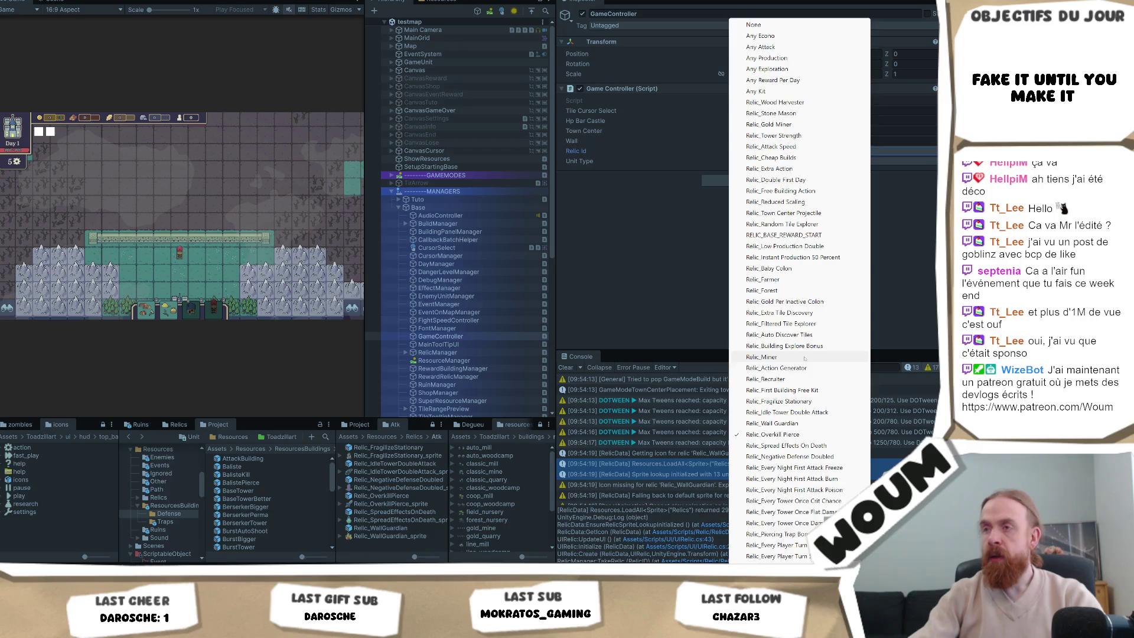
click(762, 357)
click(762, 152)
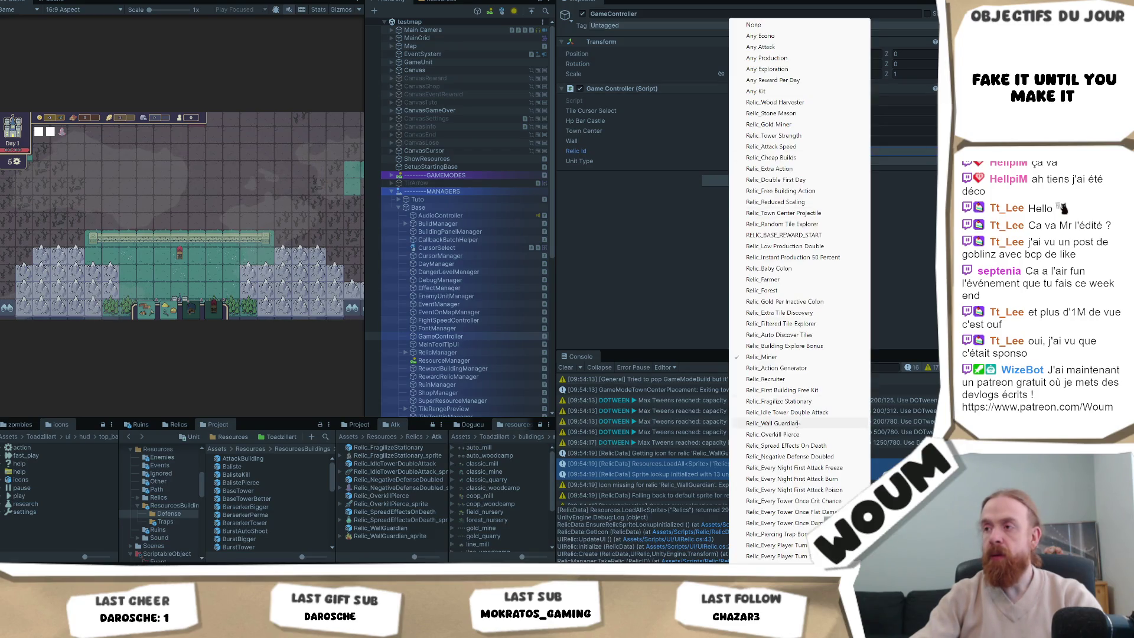
click(798, 369)
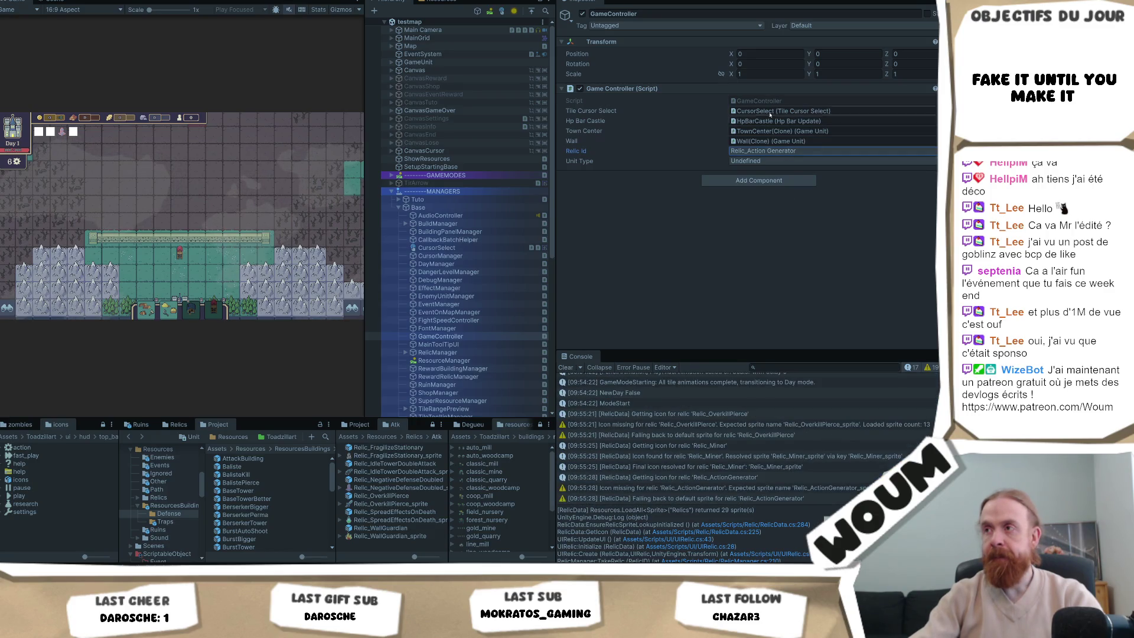
click(797, 151)
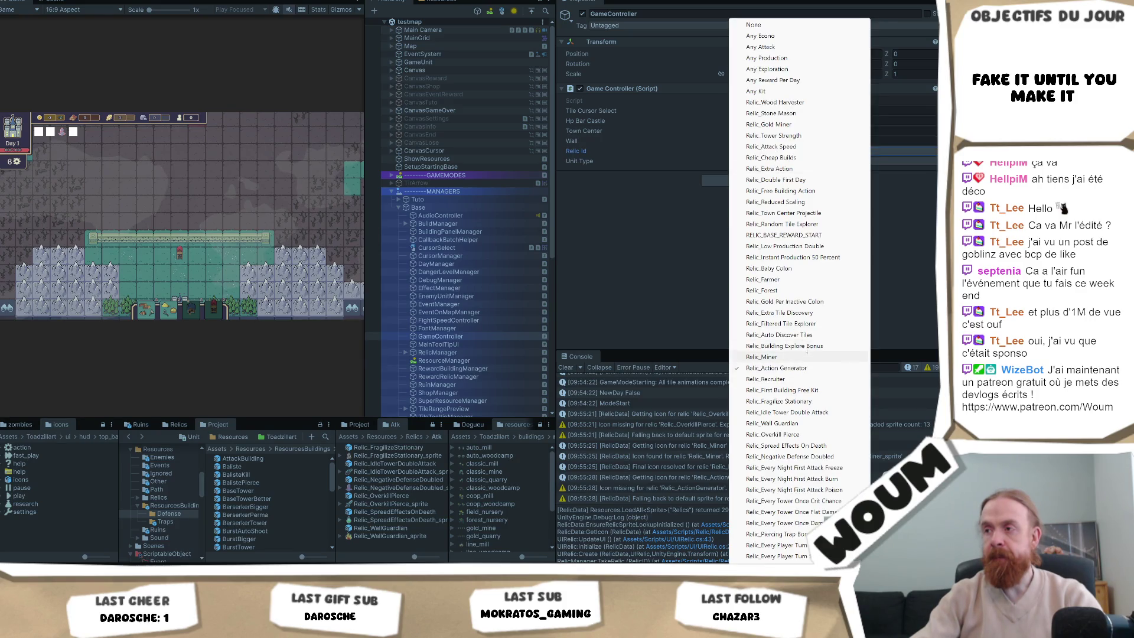
click(778, 334)
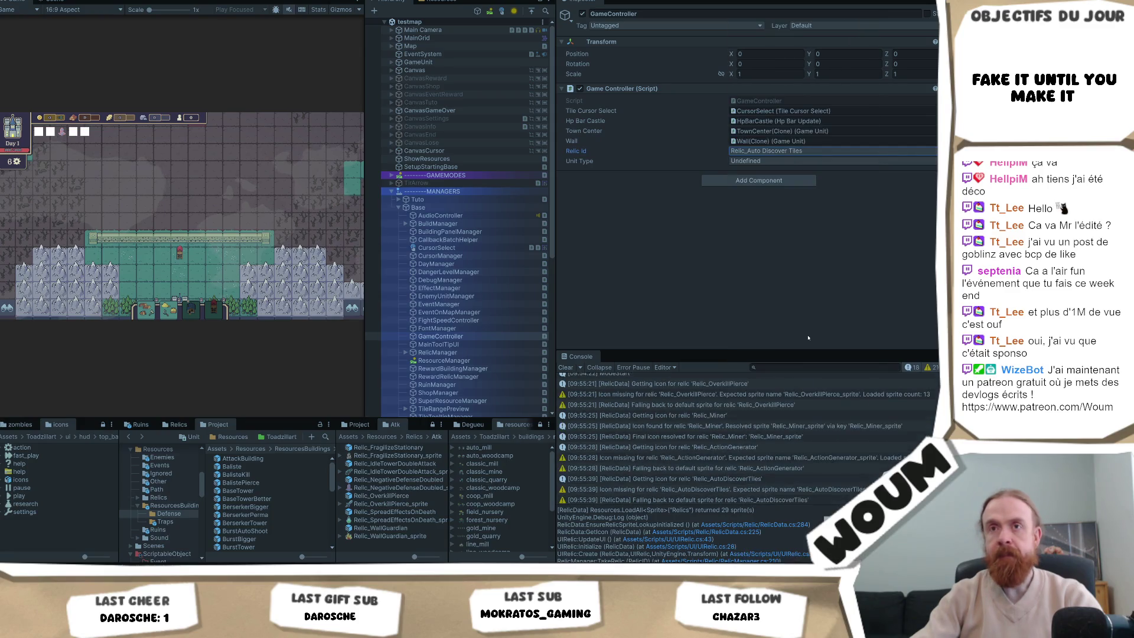
click(770, 151)
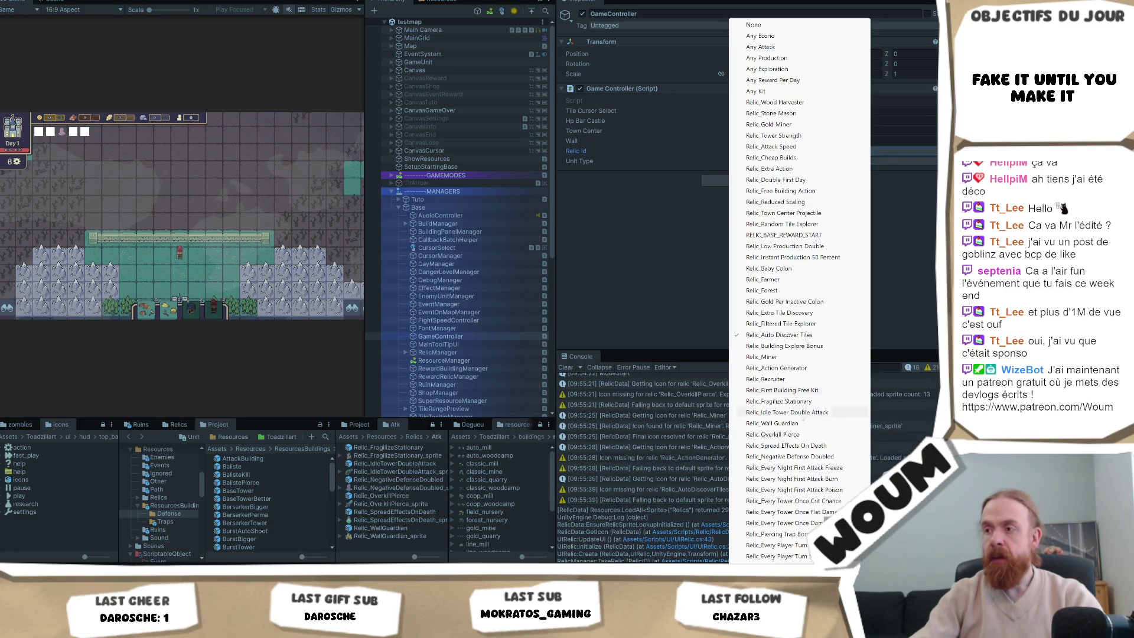
click(805, 481)
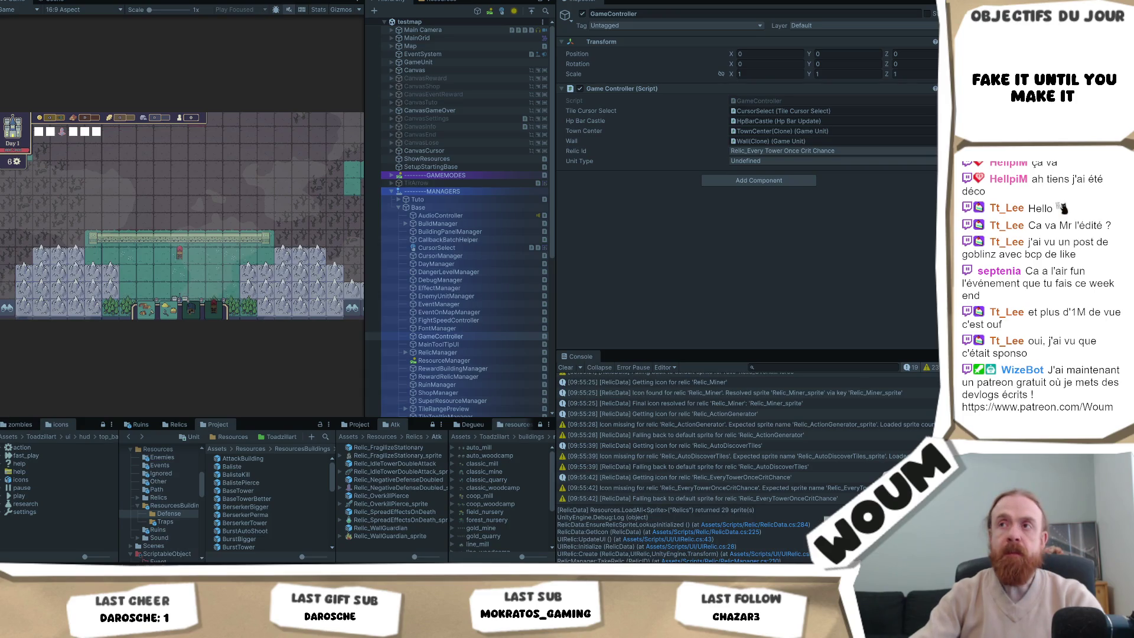
key(ctrl+p)
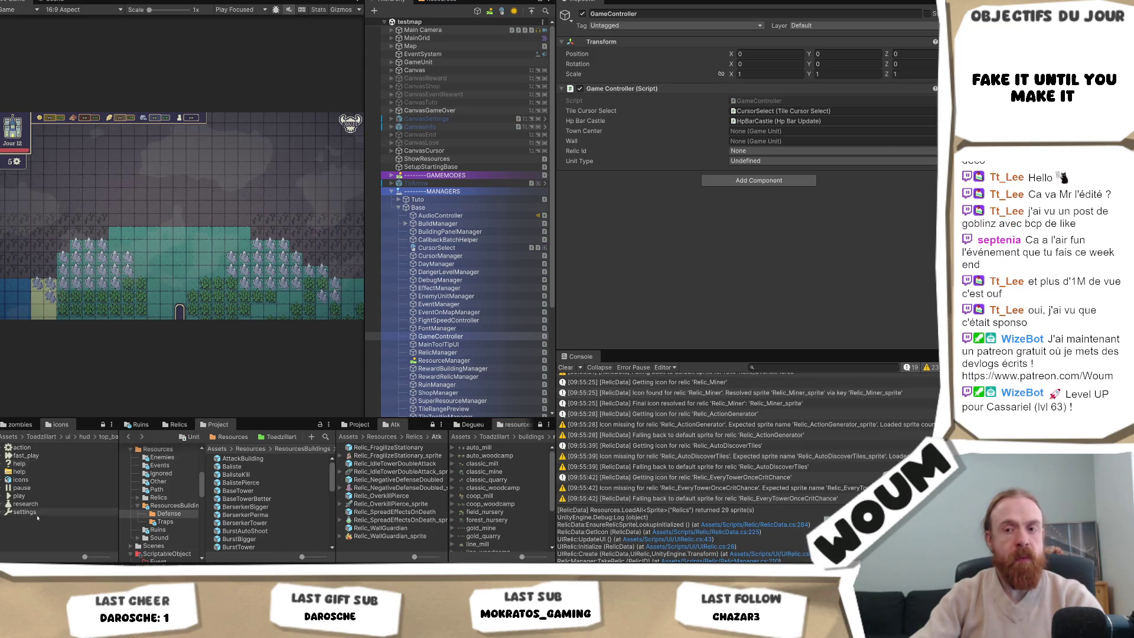
In Visual Studio, inspect the relicSpriteLookup initialization and null-check code in RelicData.cs.
key(alt+Tab)
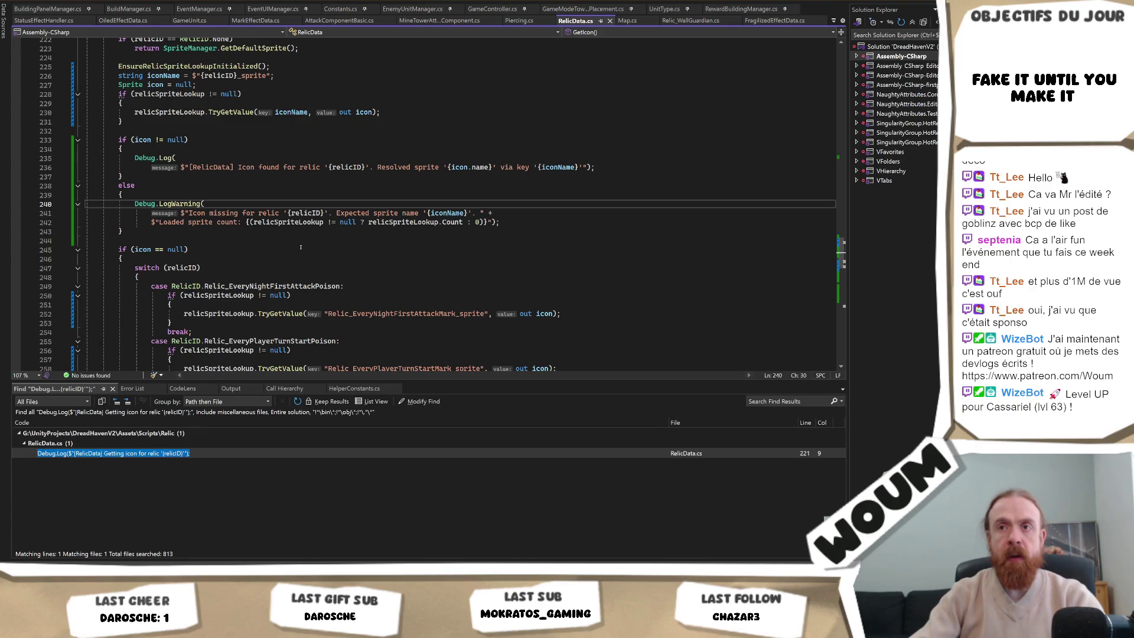
click(234, 69)
scroll(230, 118, up, 8)
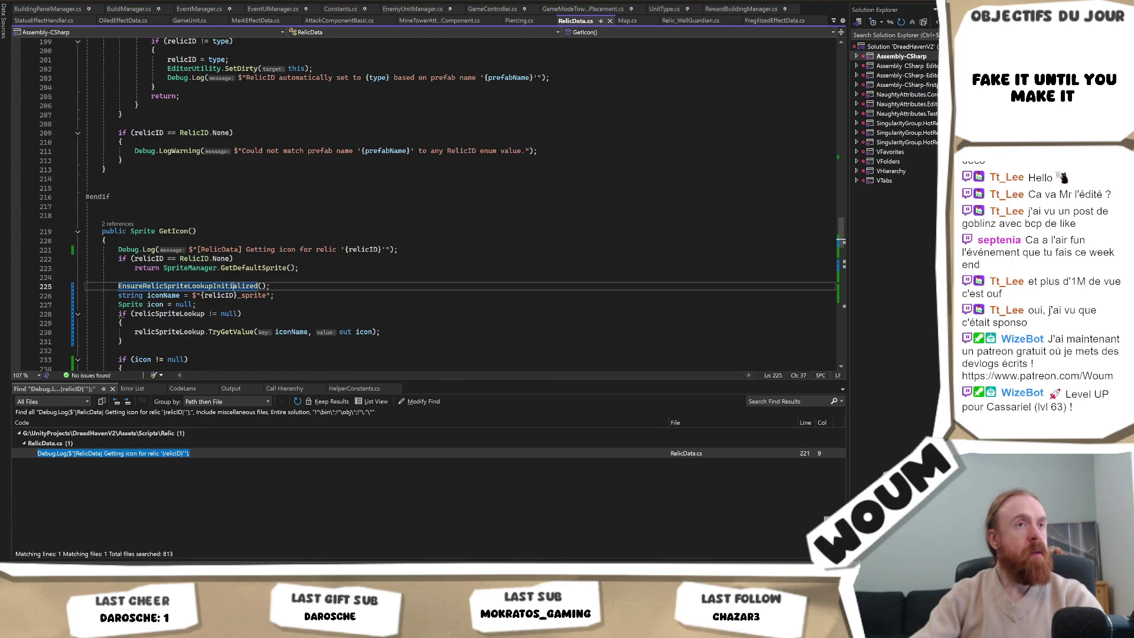
scroll(379, 258, down, 4)
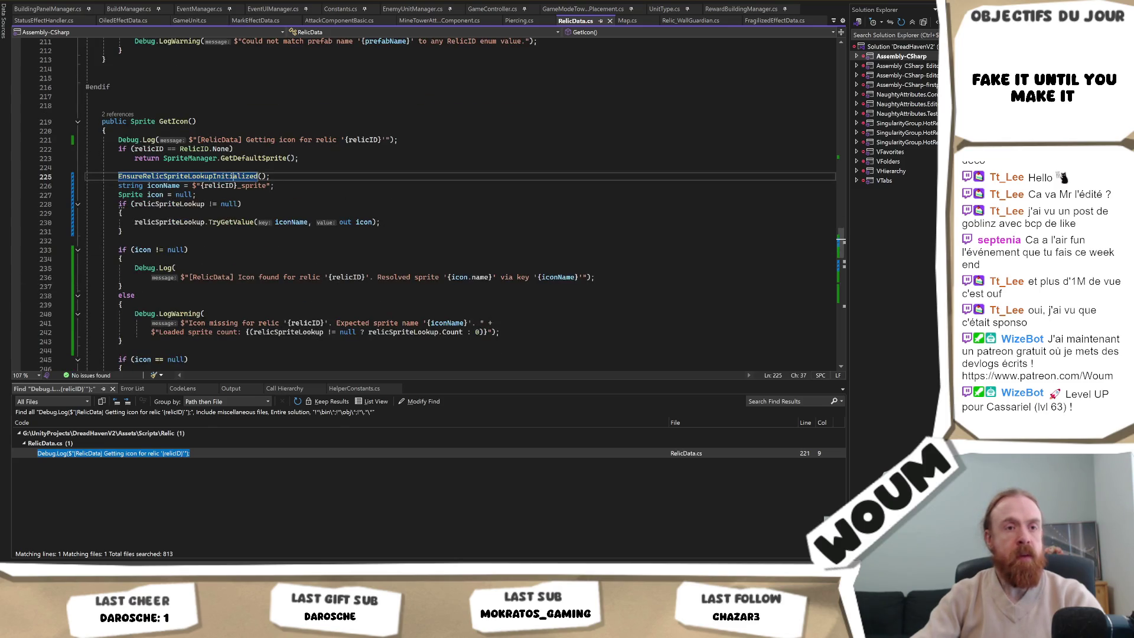
click(321, 214)
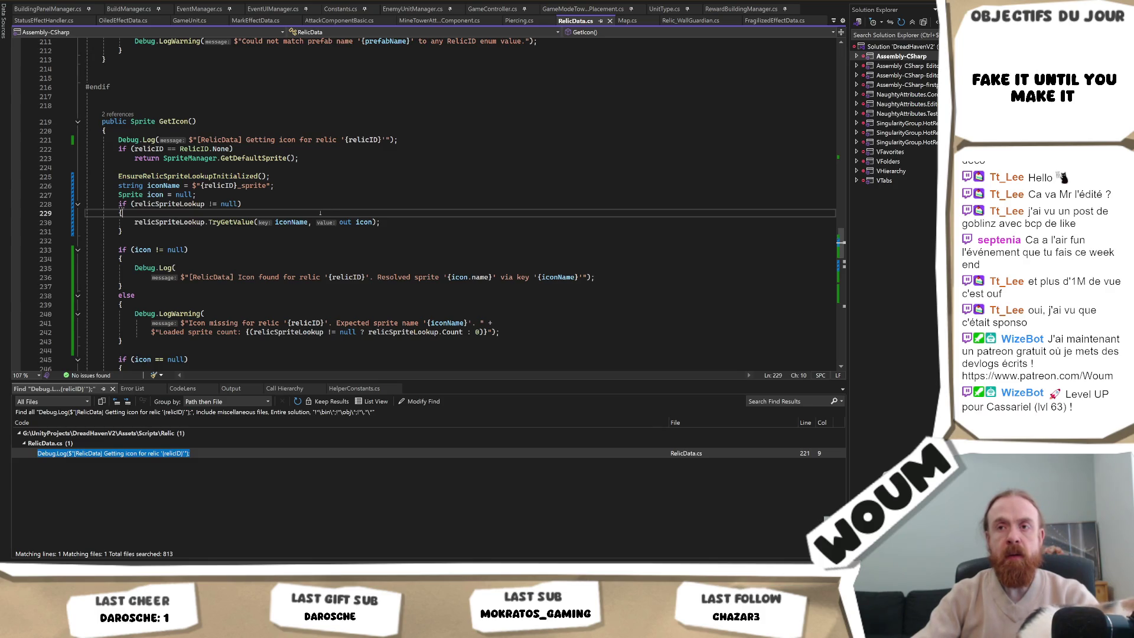
click(325, 216)
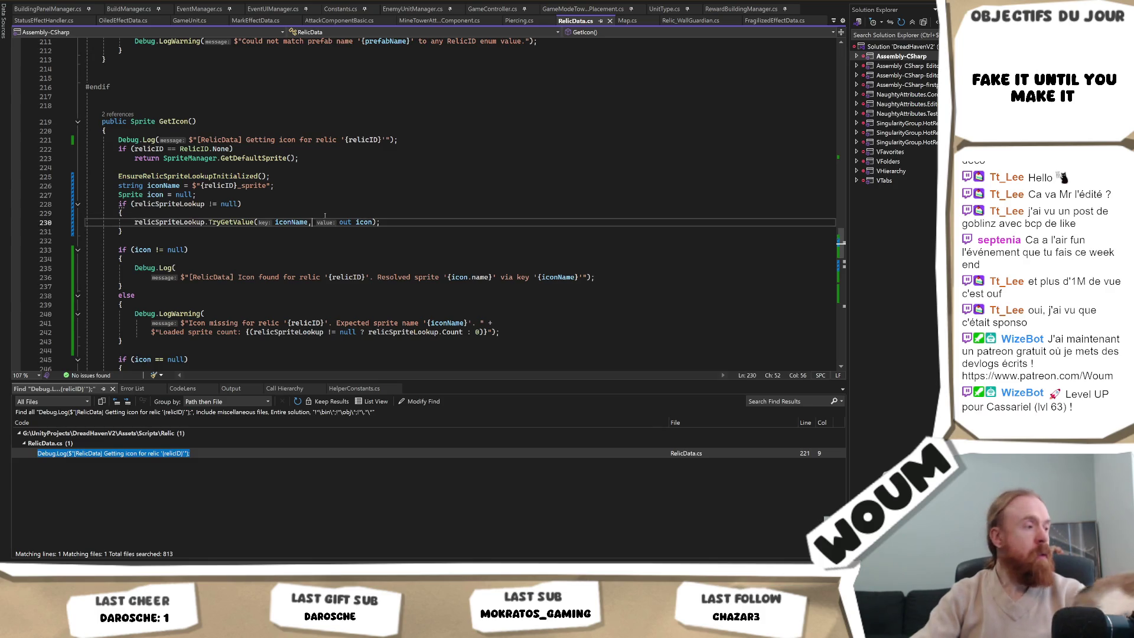
Switch to RelicManager.cs from the list of open documents.
key(ctrl+Tab)
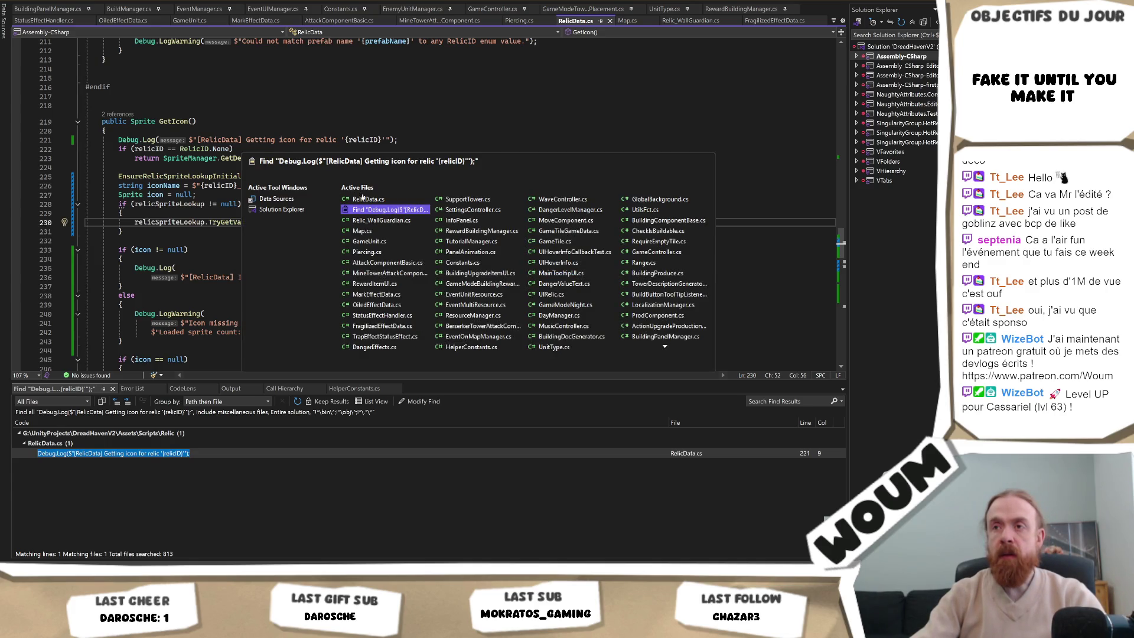
click(363, 199)
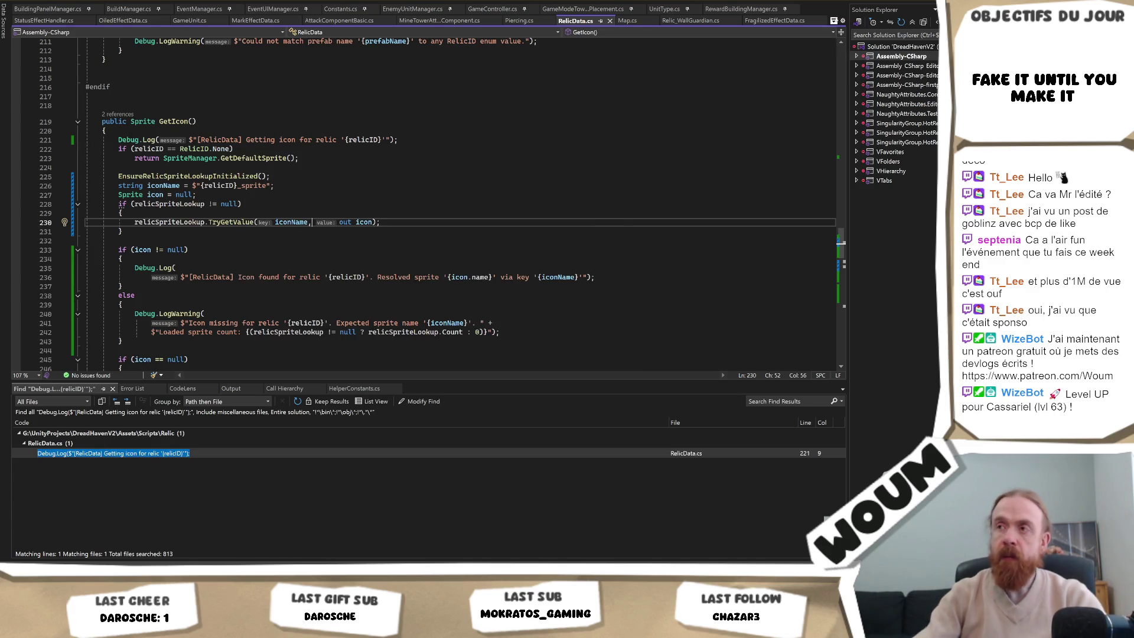
key(ctrl+alt+Down)
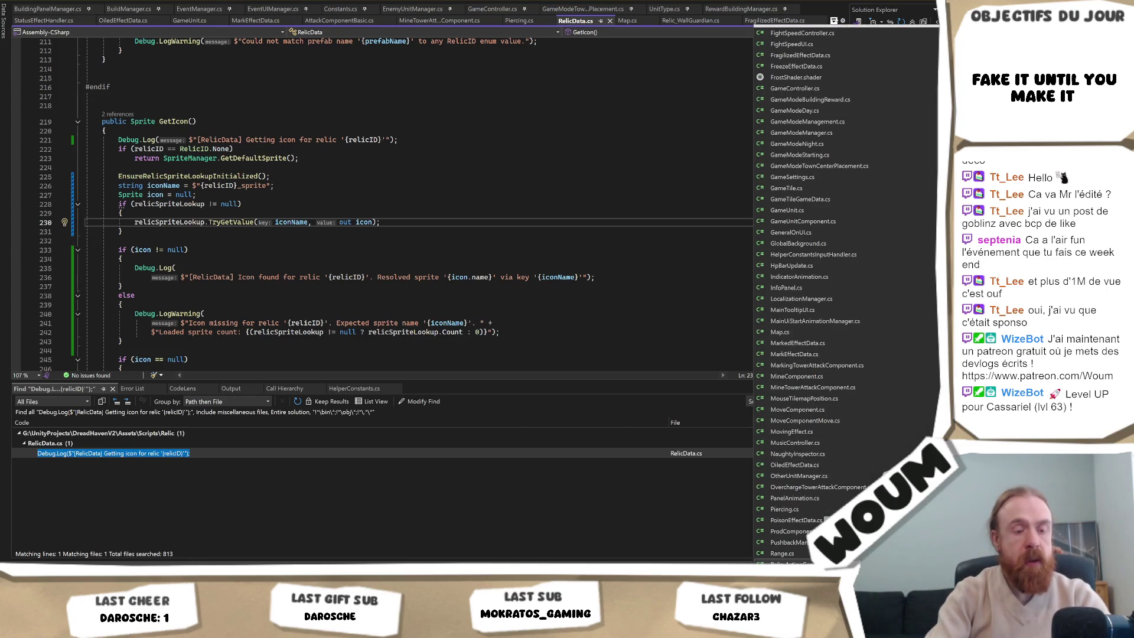
scroll(785, 550, down, 5)
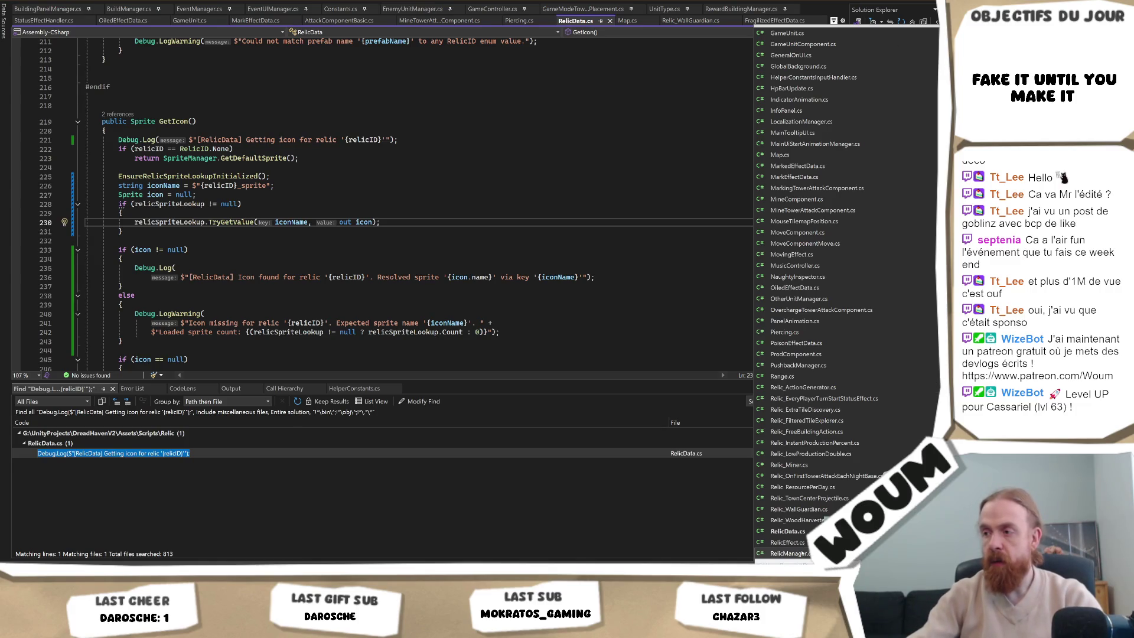
click(790, 553)
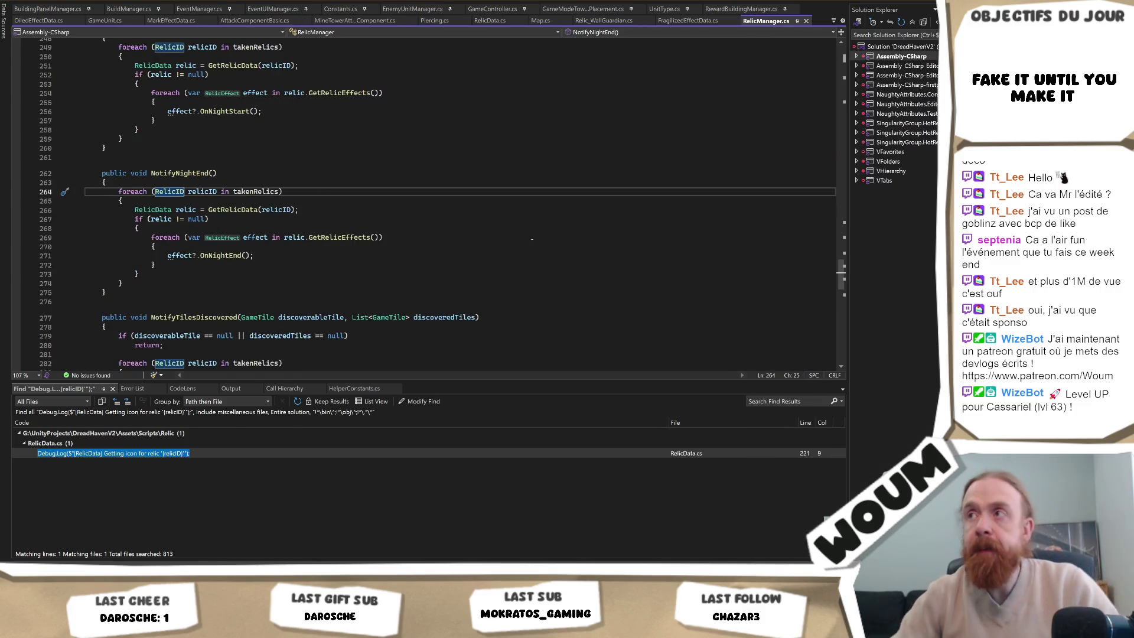
scroll(532, 239, up, 20)
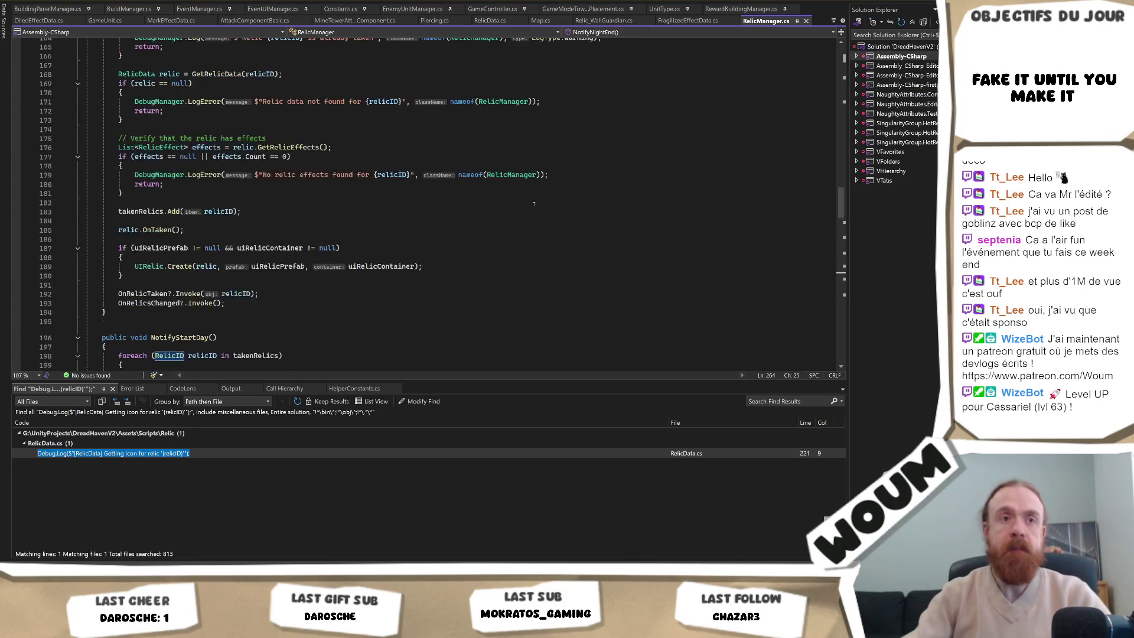
scroll(534, 203, up, 5)
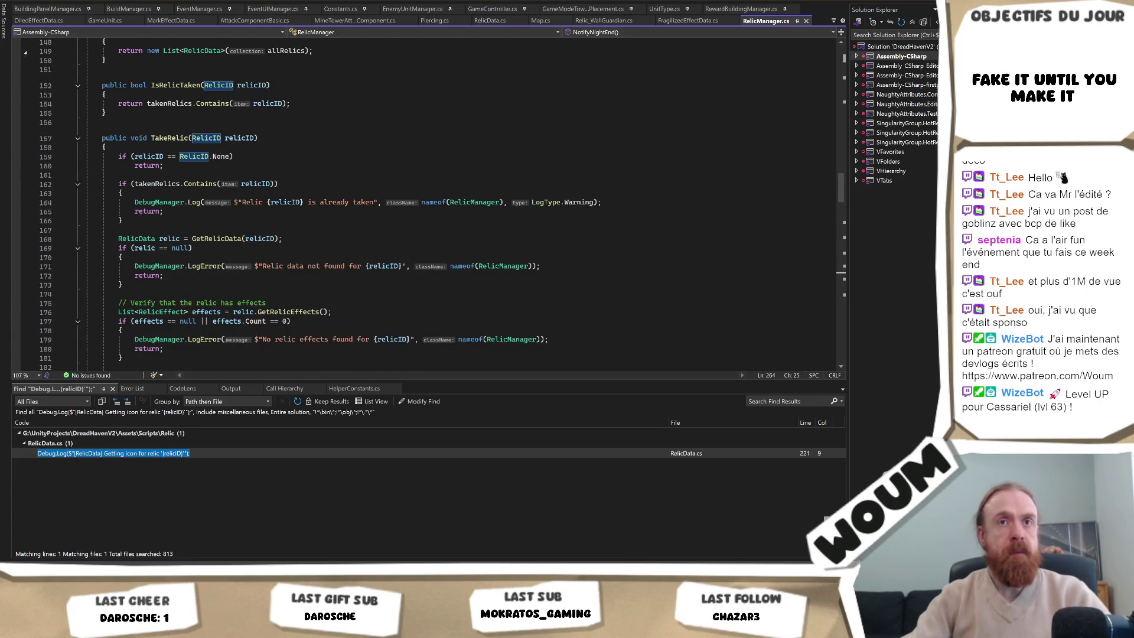
click(535, 240)
scroll(526, 239, up, 20)
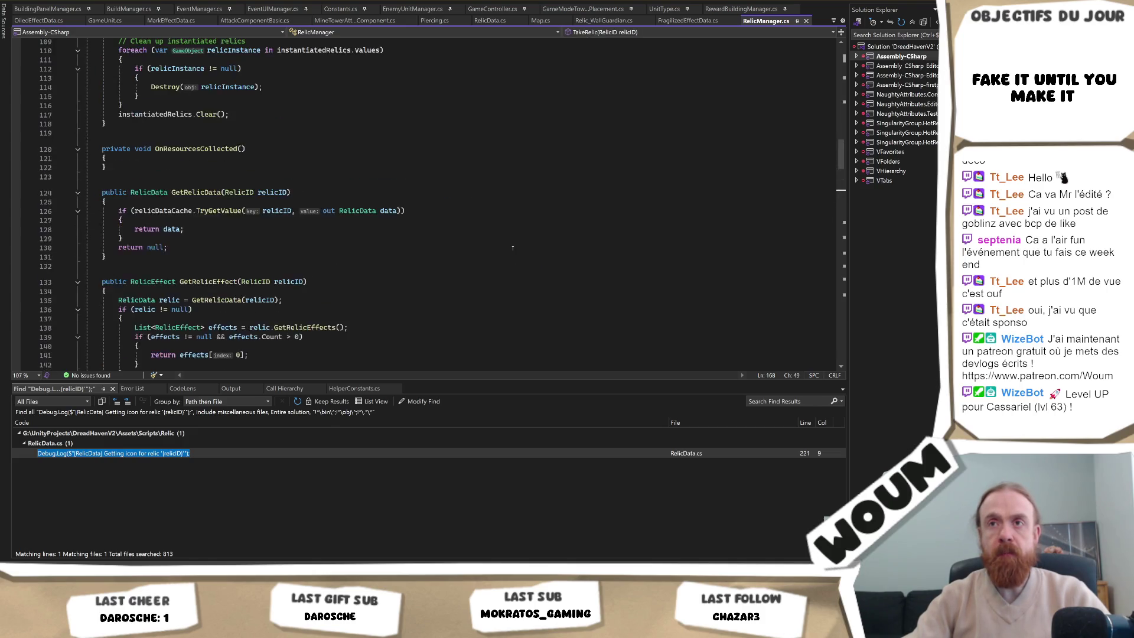
scroll(513, 248, up, 20)
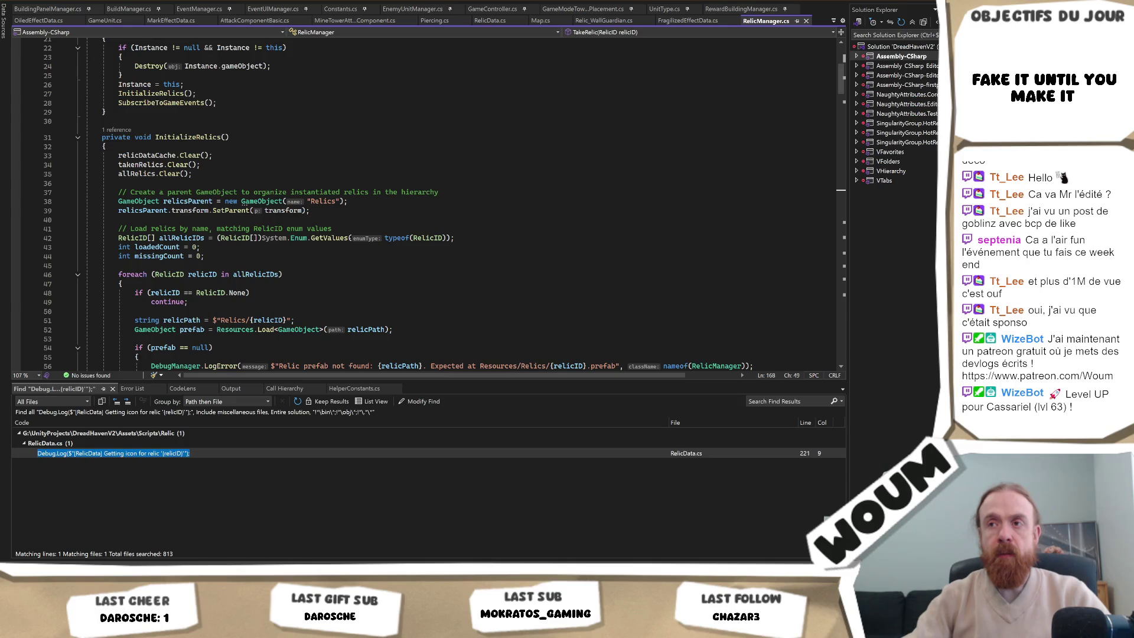
double_click(329, 238)
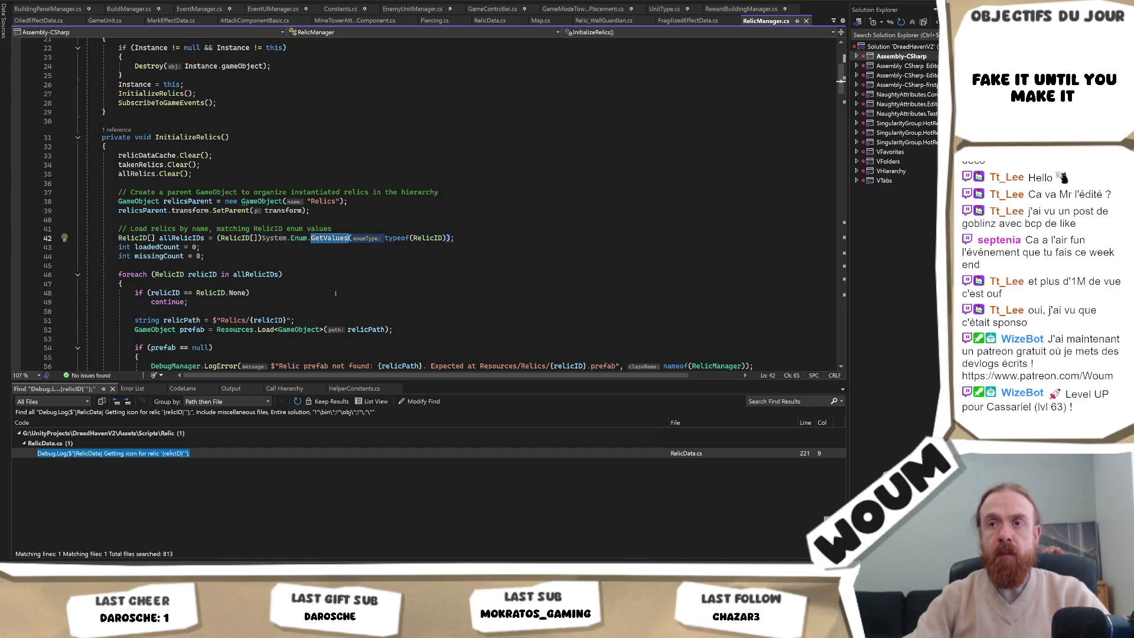
scroll(336, 293, down, 5)
scroll(336, 294, down, 2)
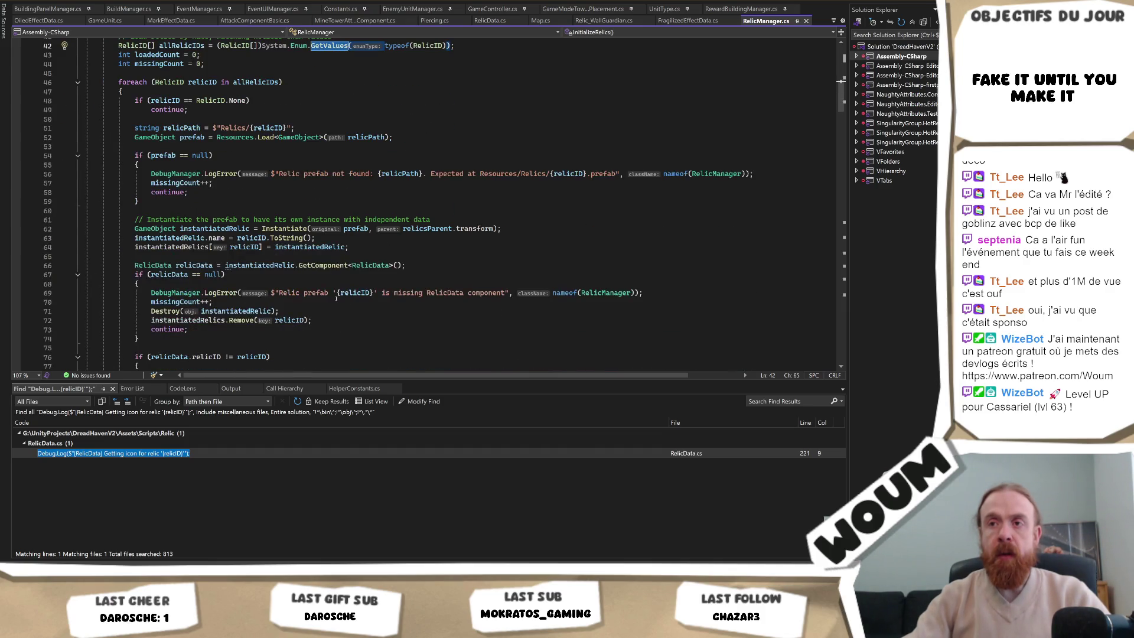
scroll(329, 311, down, 12)
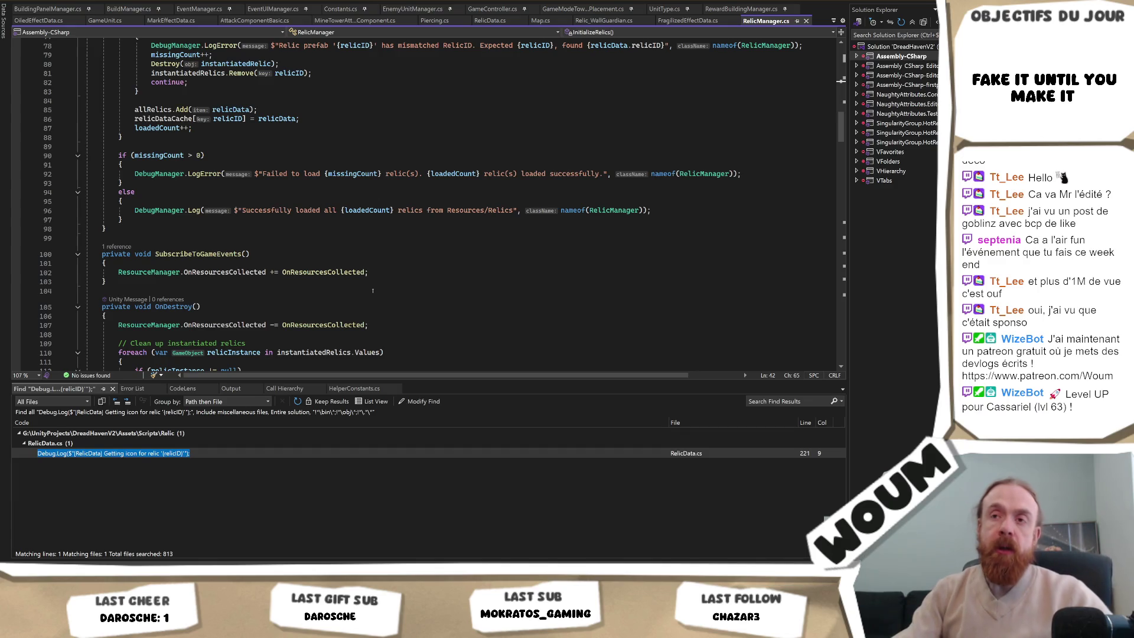
scroll(373, 291, down, 6)
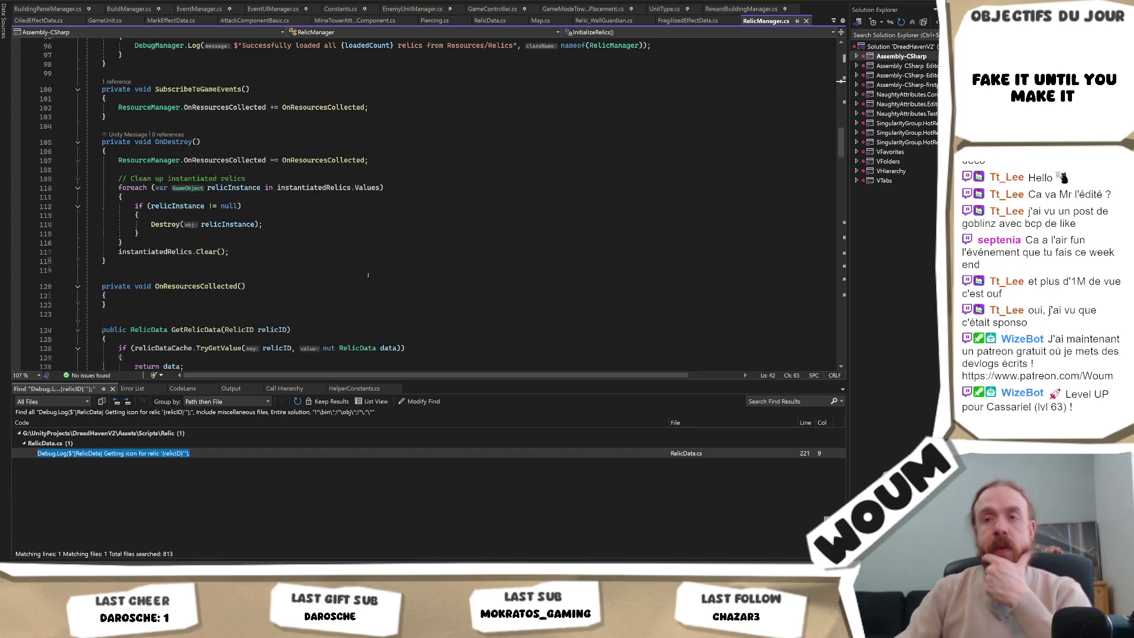
scroll(368, 275, down, 10)
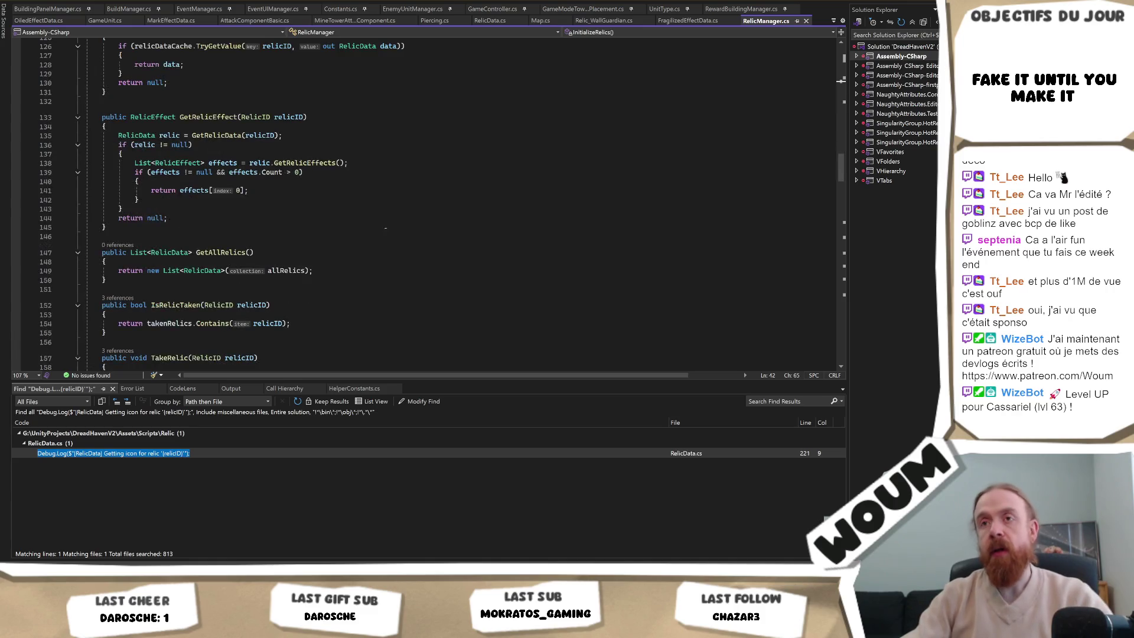
scroll(385, 228, down, 3)
scroll(382, 232, down, 5)
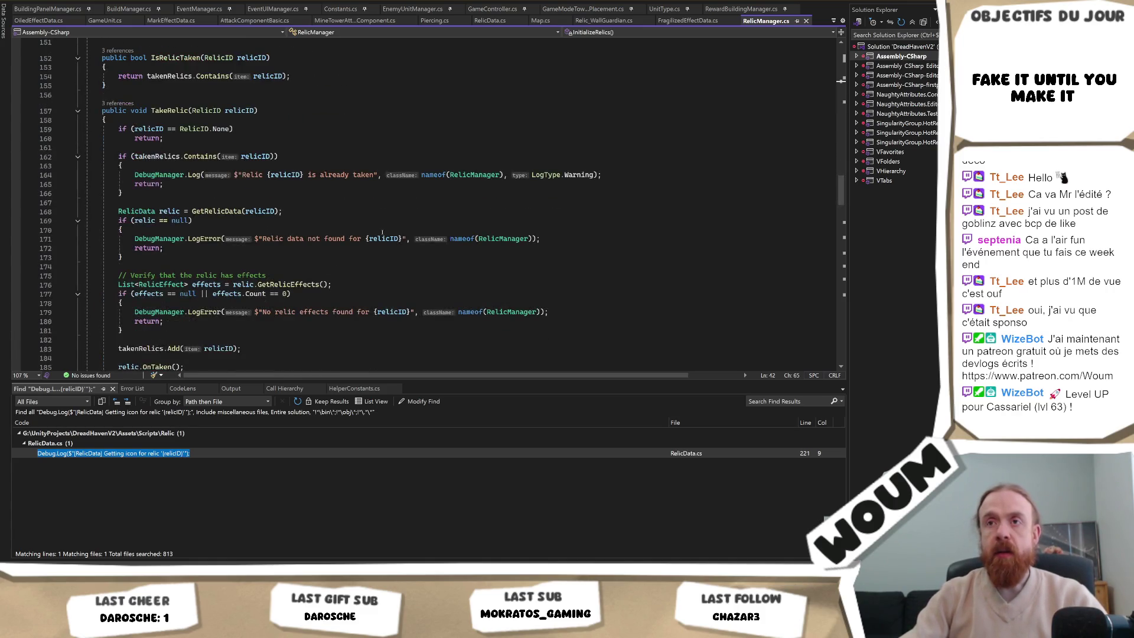
scroll(383, 232, up, 20)
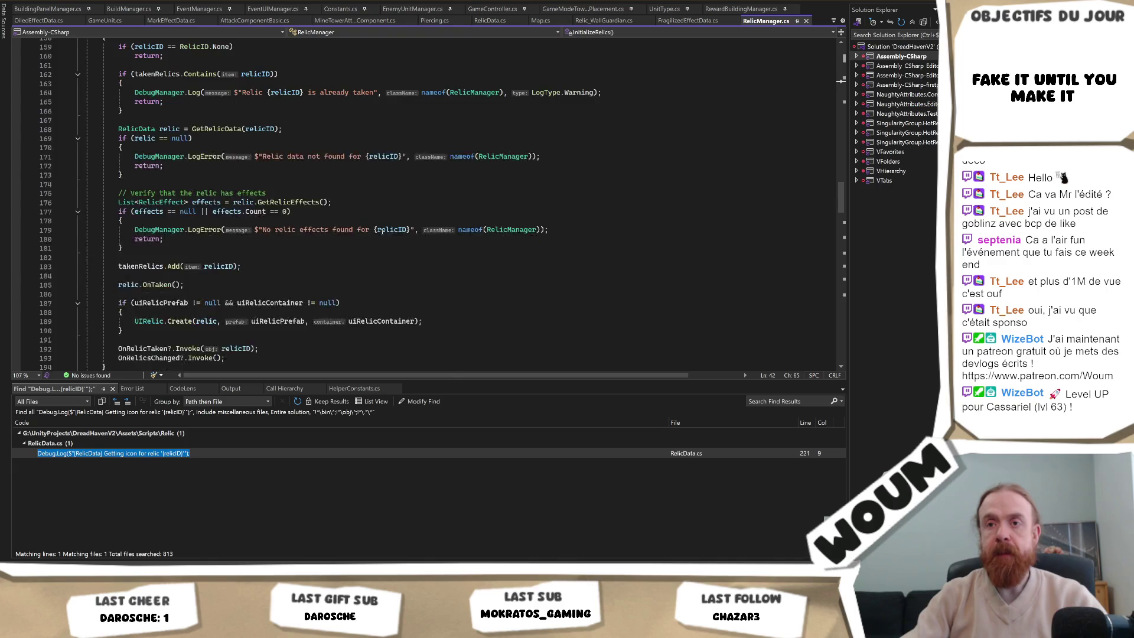
scroll(378, 229, up, 12)
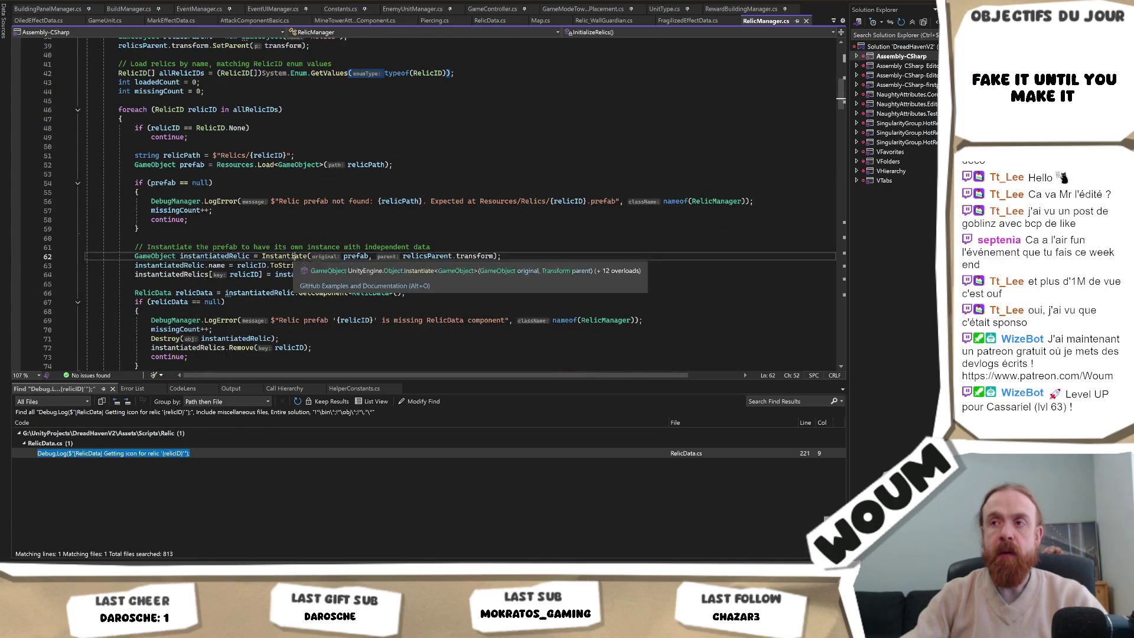
click(306, 256)
scroll(293, 282, up, 4)
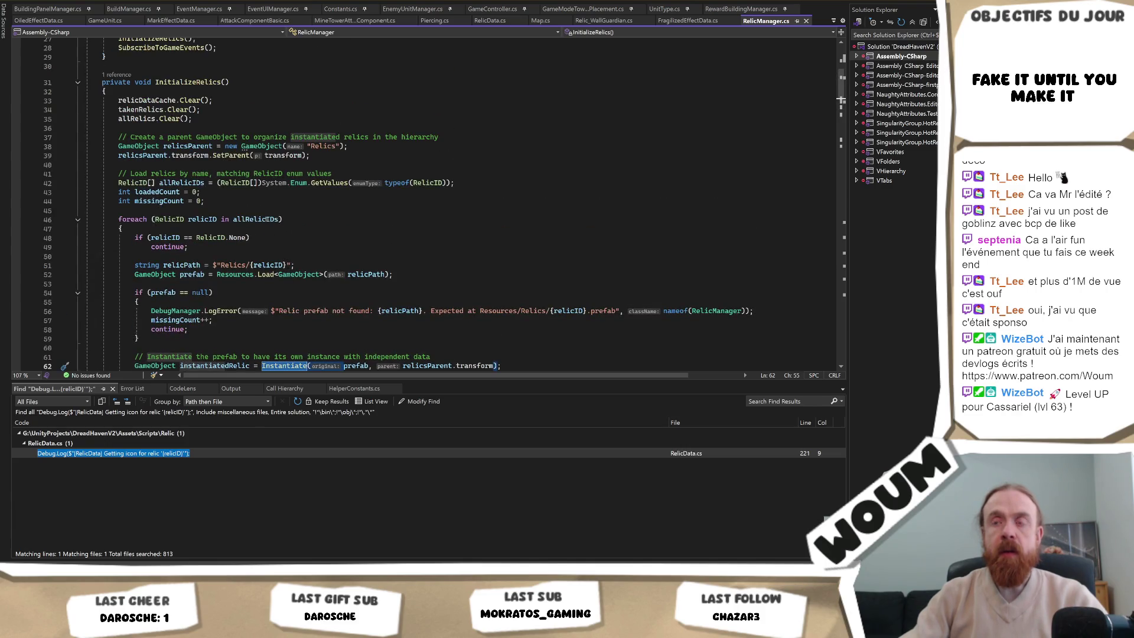
click(266, 219)
scroll(352, 292, up, 2)
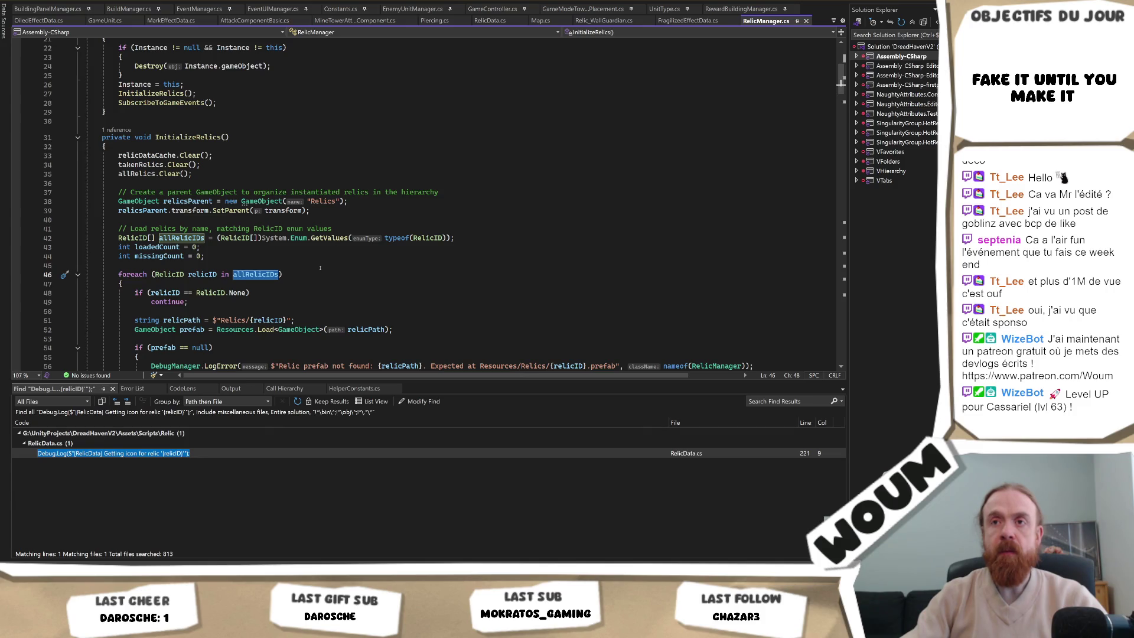
scroll(320, 269, down, 4)
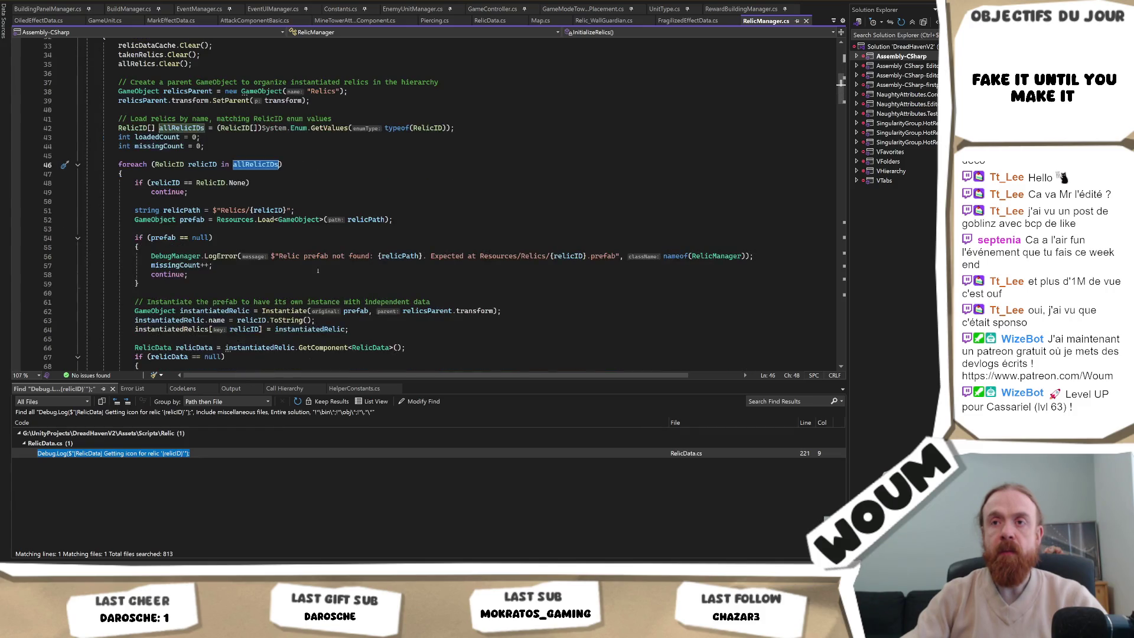
click(371, 220)
click(267, 211)
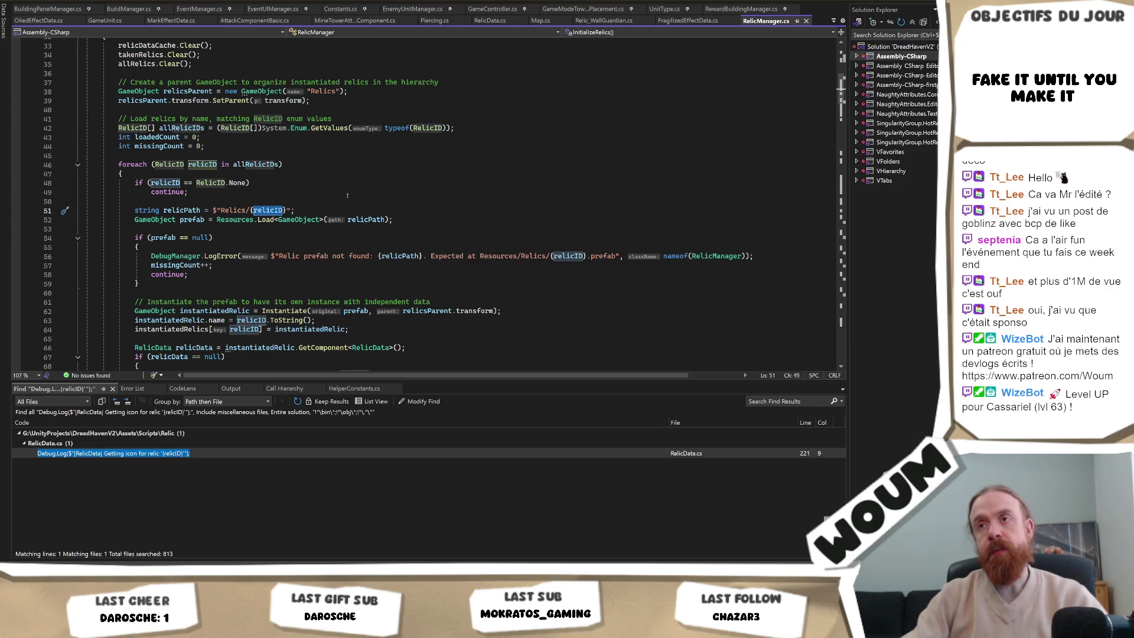
scroll(346, 196, up, 1)
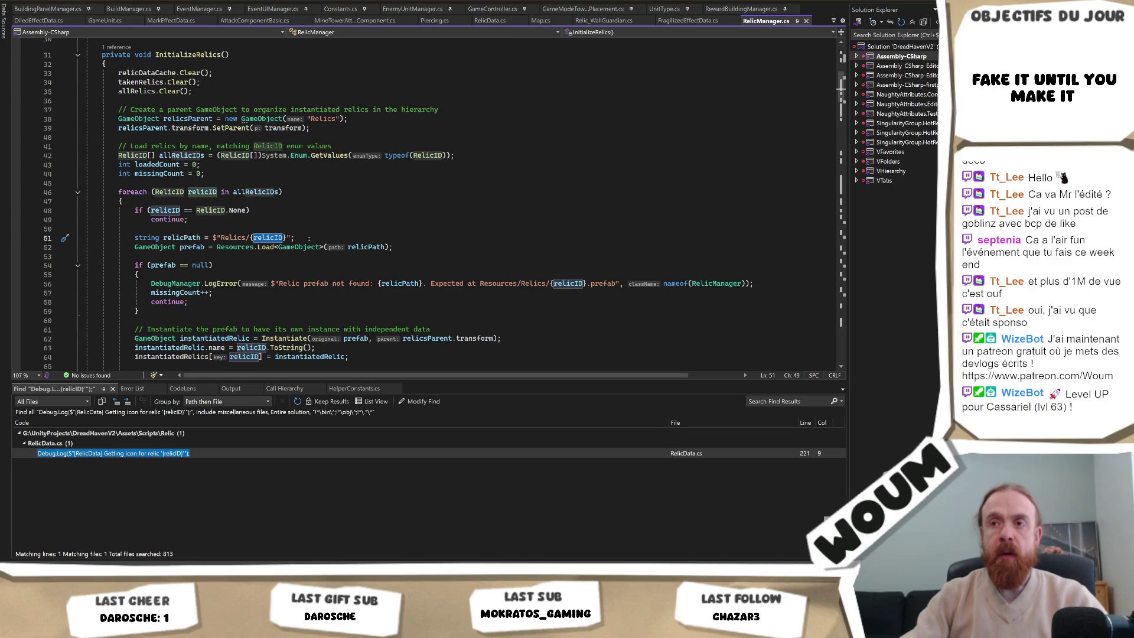
click(343, 235)
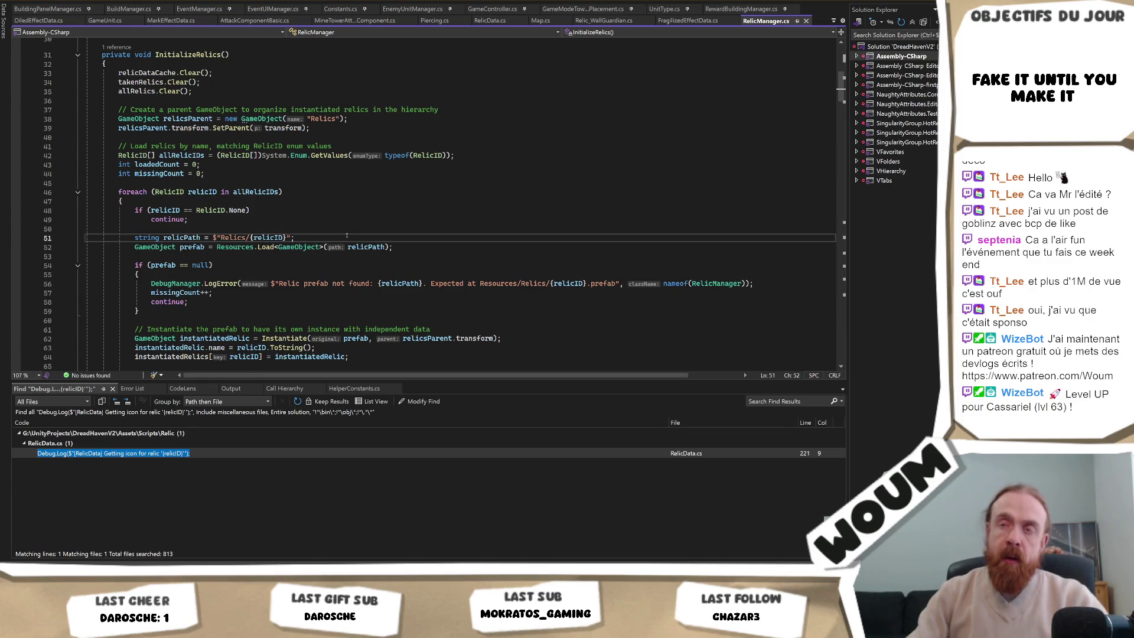
Add an 'if(relicID >= RELIC_BASE_REWARD_START' condition below the relicPath line.
key(Return)
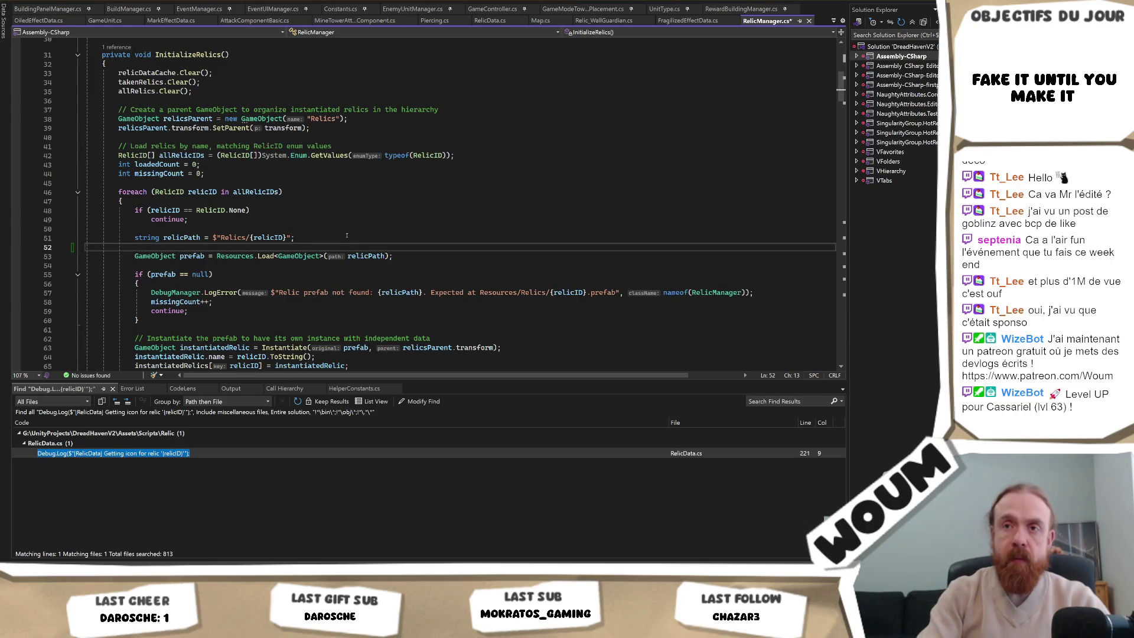
text(if(relicID)
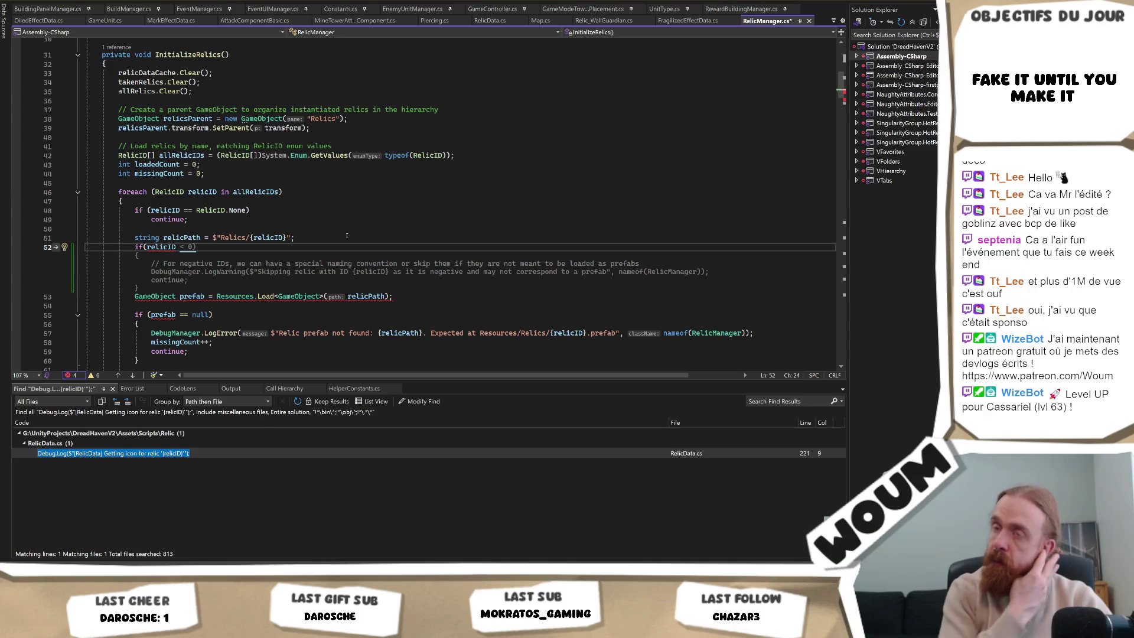
text( >=)
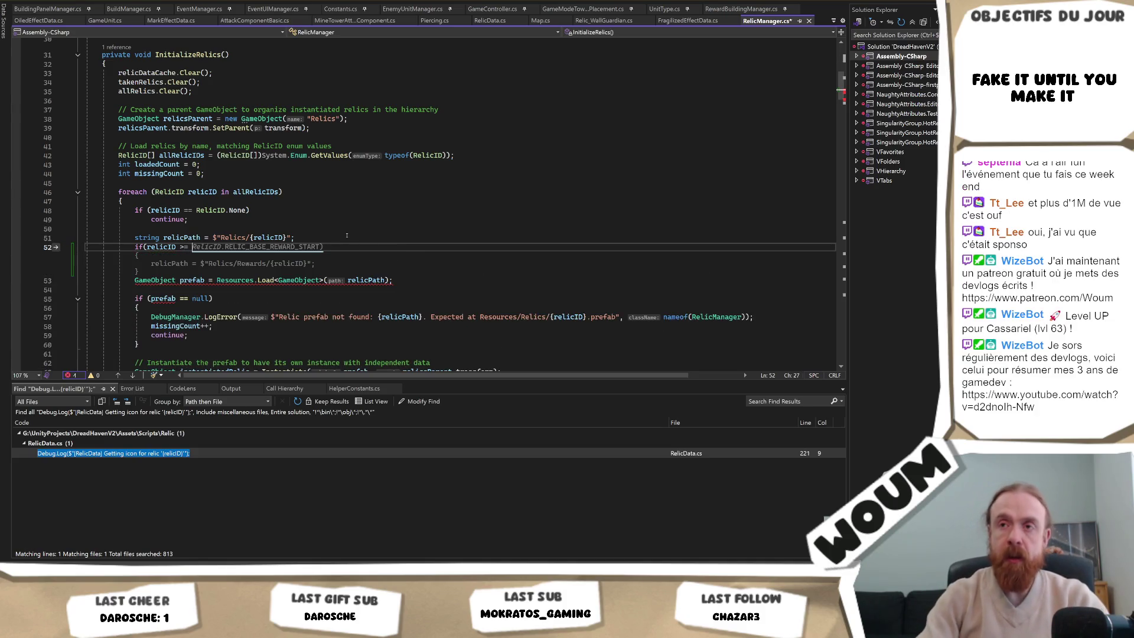
key(Tab)
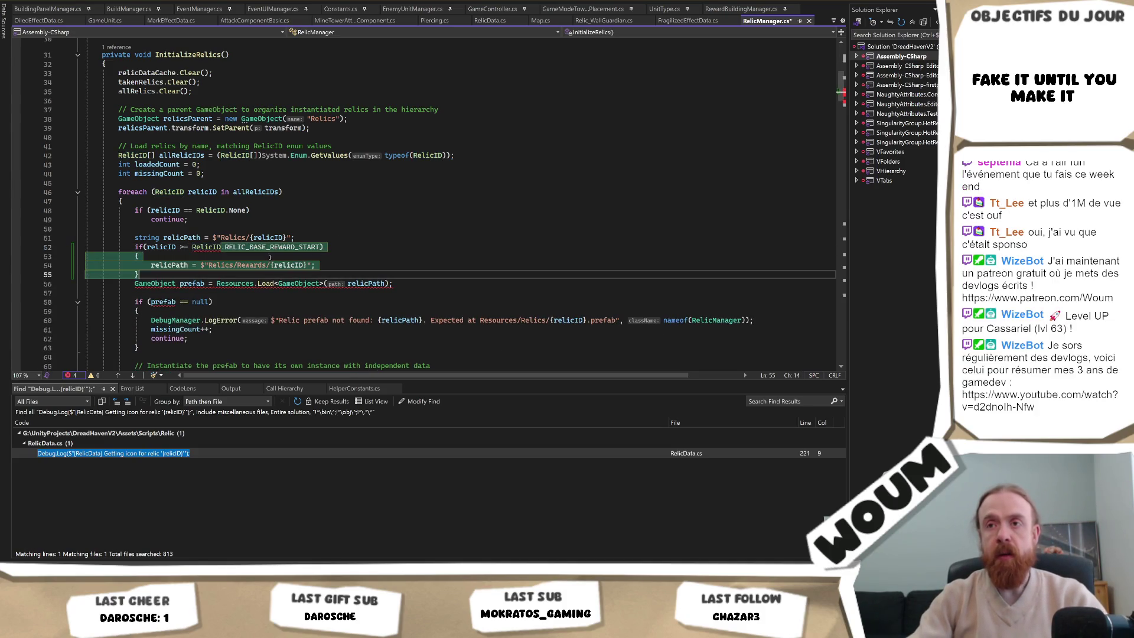
Find the RELIC_BASE_REWARD_START definition, select Relic_FragilizeStationary, and return to RelicManager.cs.
ctrl+click(274, 258)
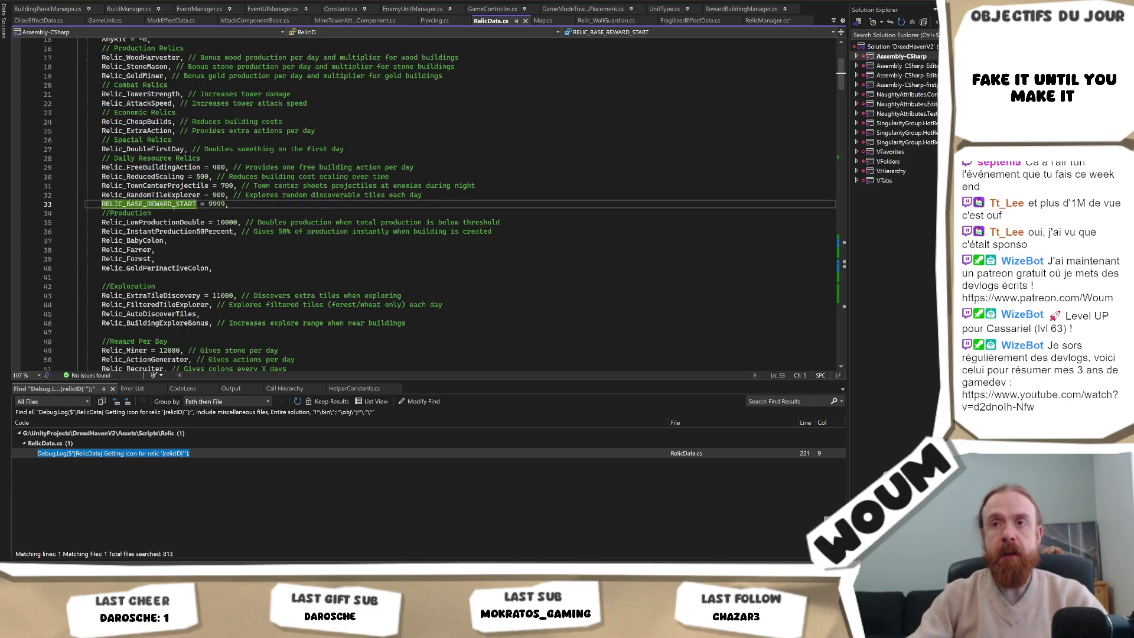
scroll(122, 289, down, 2)
scroll(141, 290, down, 2)
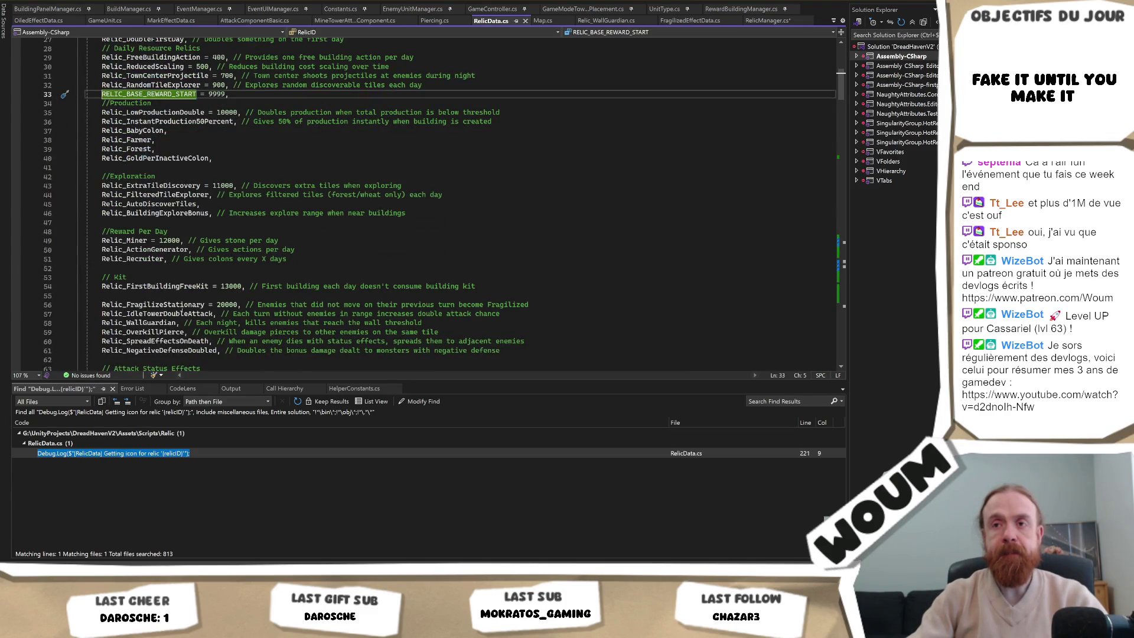
double_click(154, 305)
key(ctrl+c)
scroll(153, 304, down, 3)
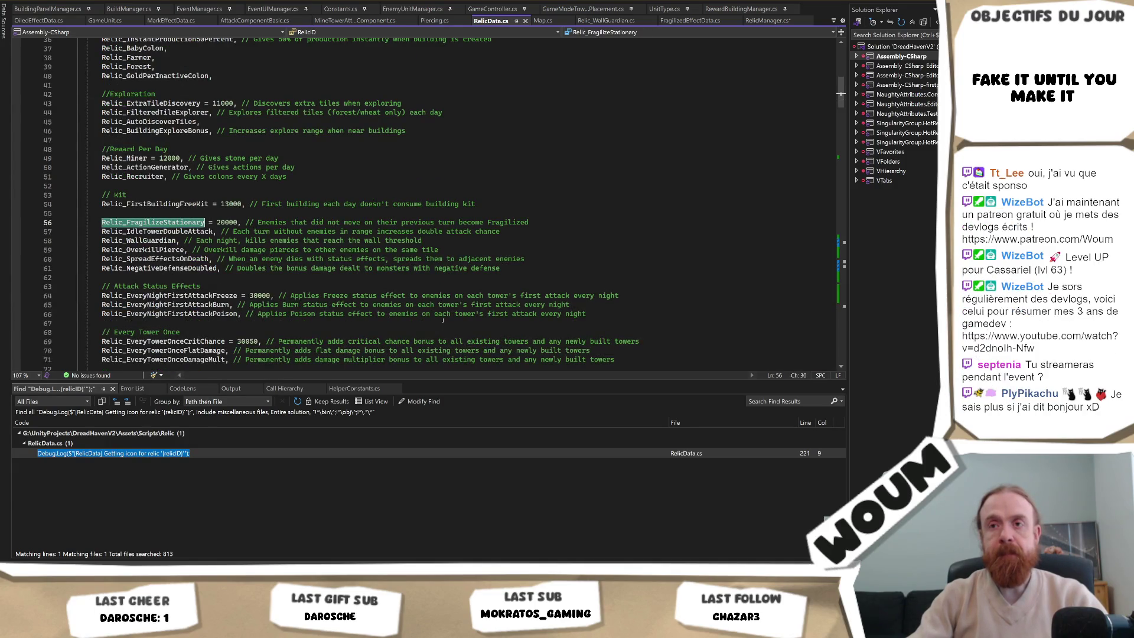
key(ctrl+minus)
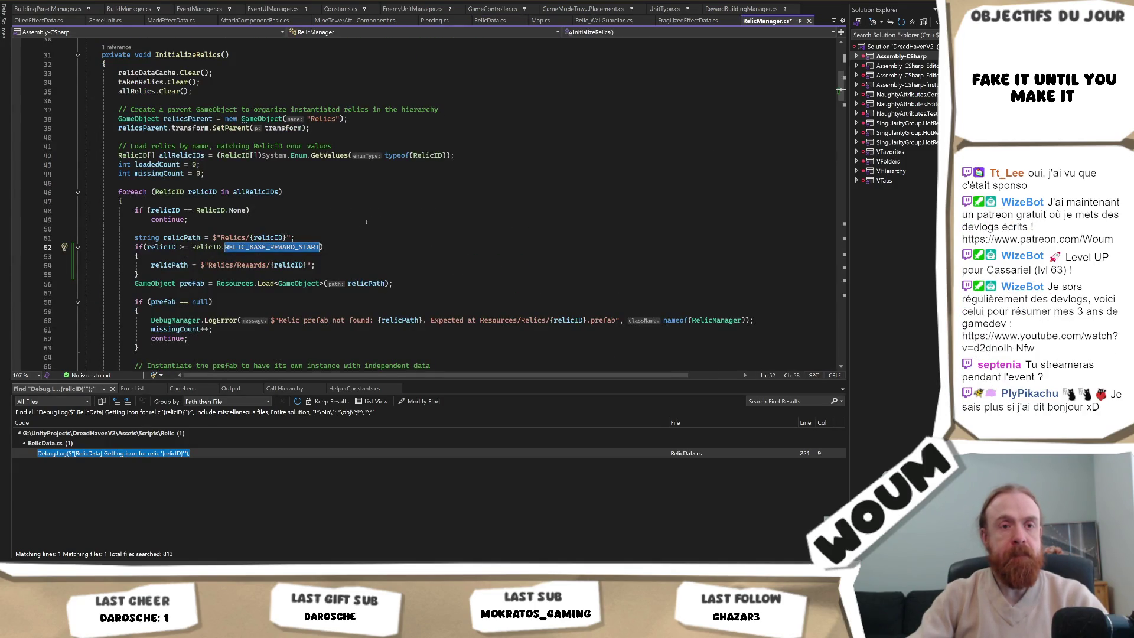
Replace RELIC_BASE_REWARD_START with Relic_FragilizeStationary in the condition and select the new identifier.
key(ctrl+v)
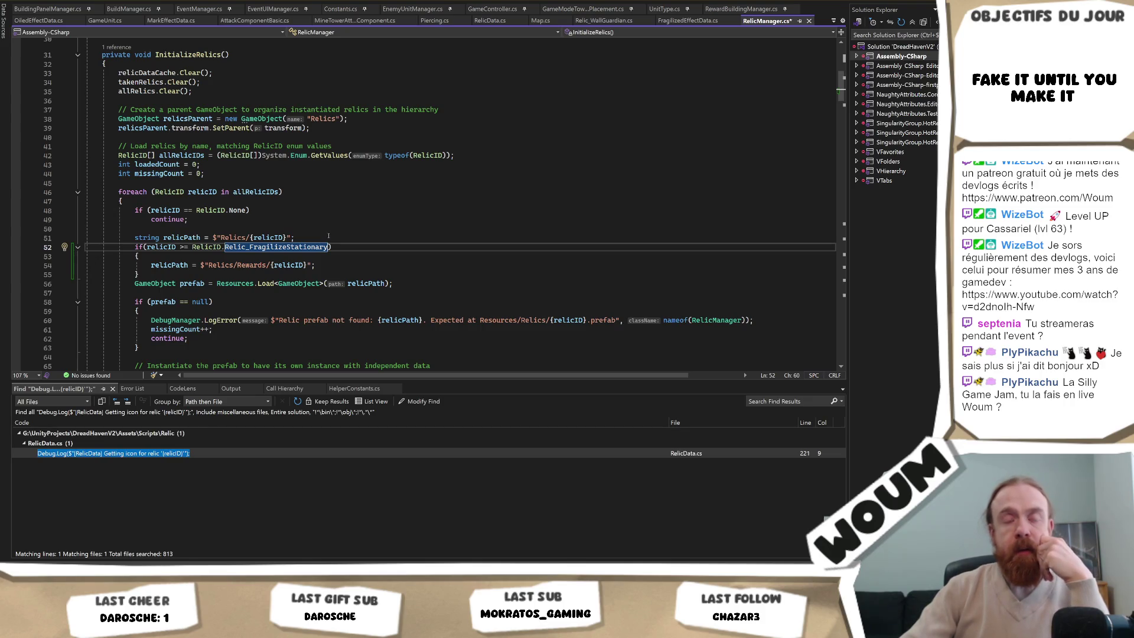
mouse_move(325, 247)
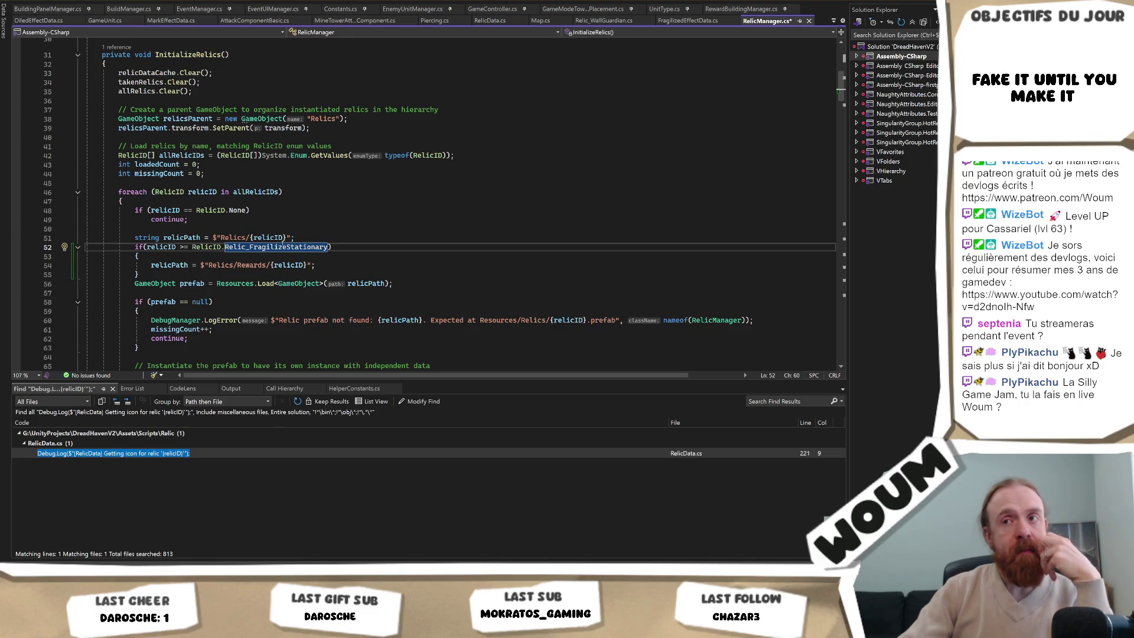
double_click(277, 247)
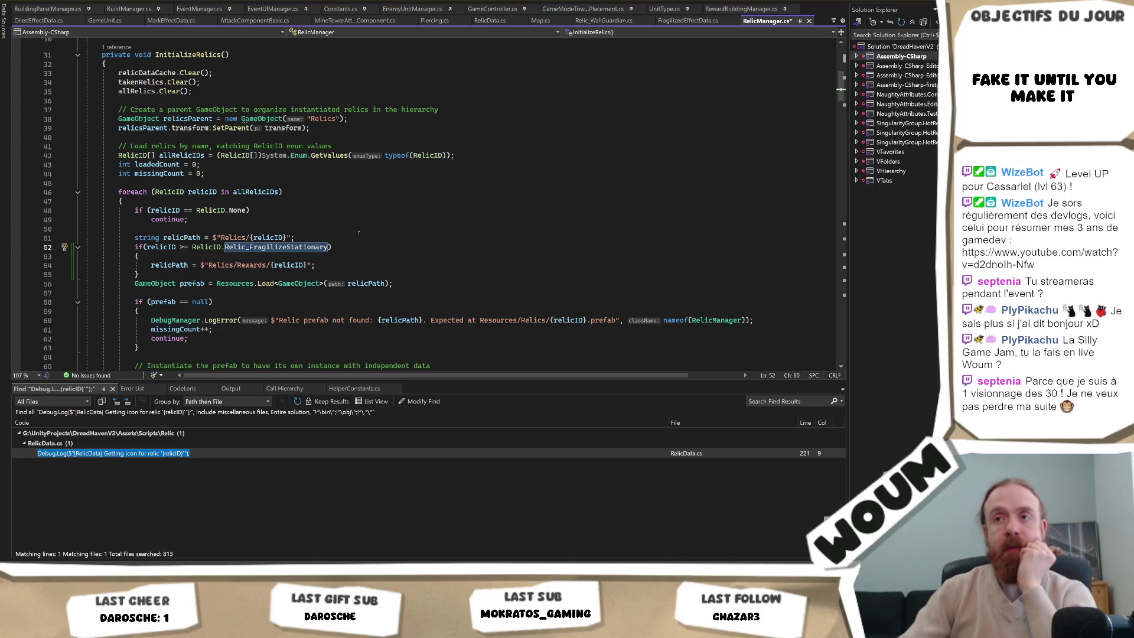
Move the caret to the end of the reward-path condition line.
key(End)
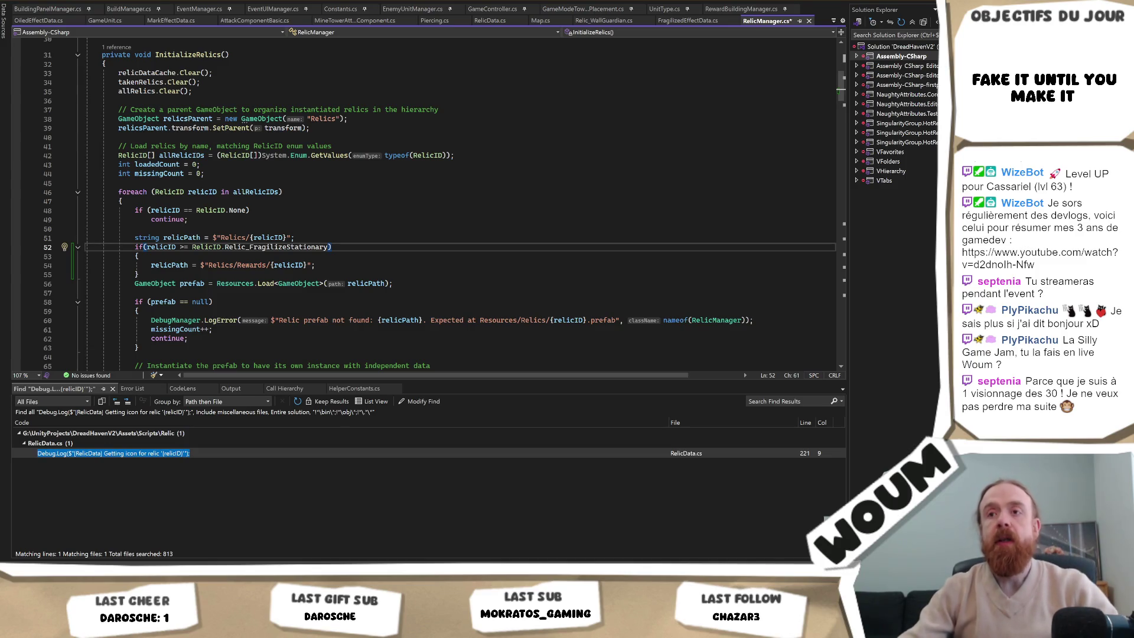
Add a Relic_ATK_START = 20000 entry by duplicating the Relic_FragilizeStationary enum line.
ctrl+click(293, 247)
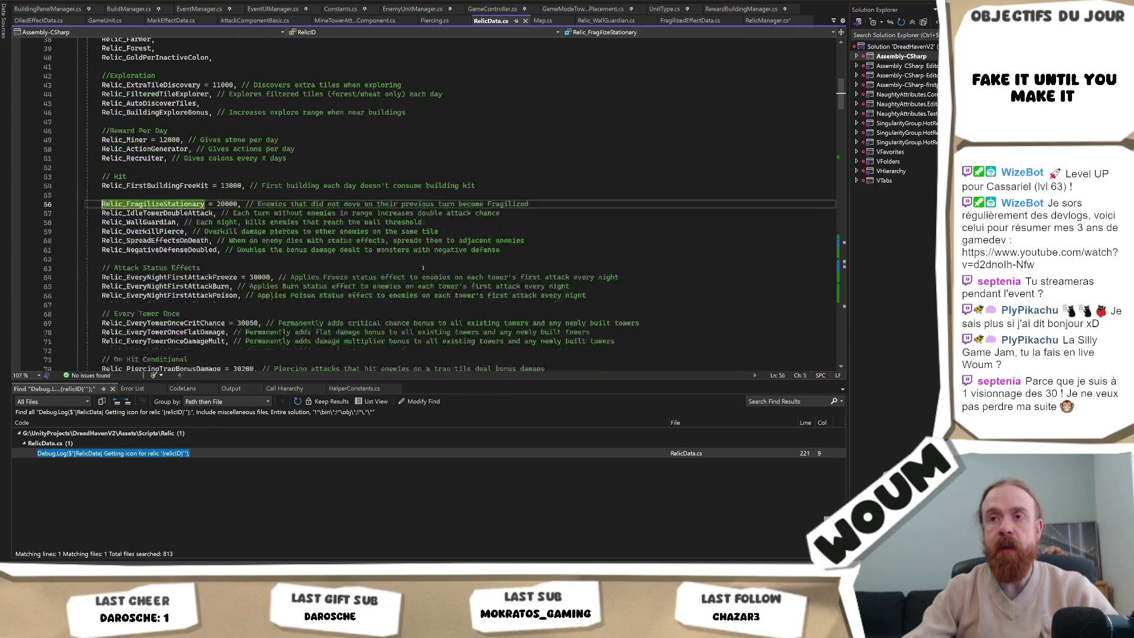
click(561, 208)
key(ctrl+d)
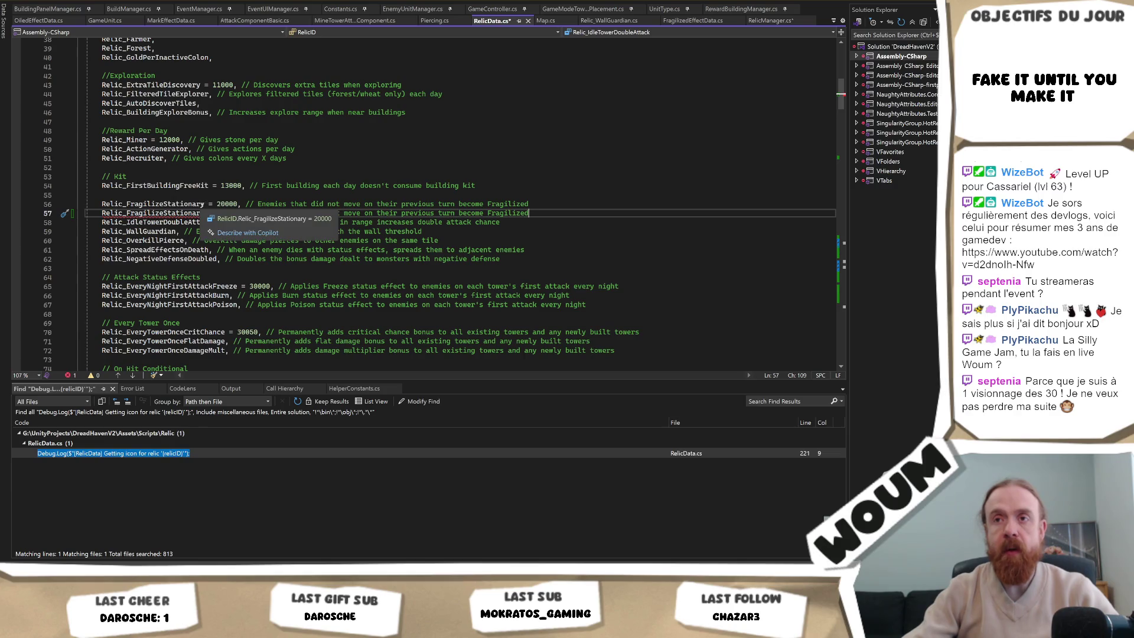
click(126, 204)
key(ctrl+Delete)
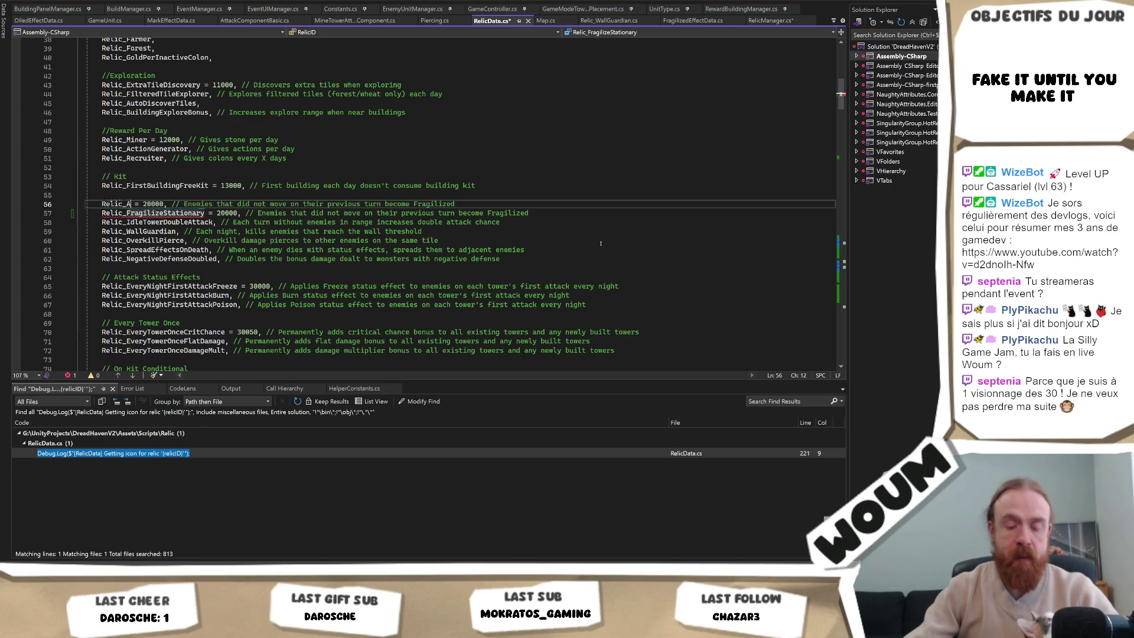
text(ATK_START)
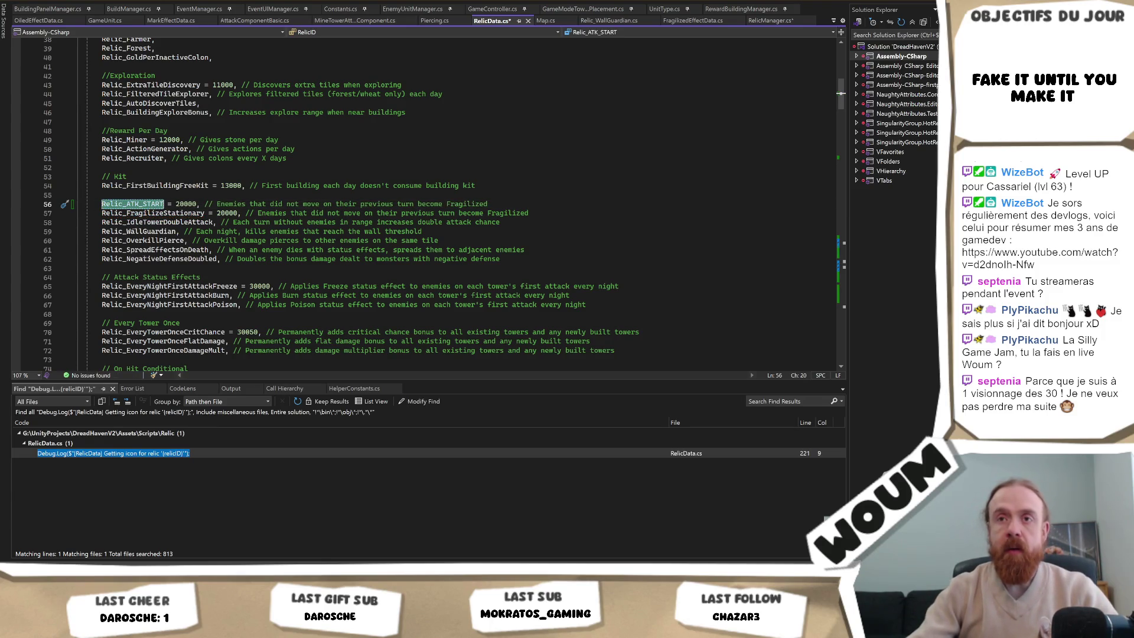
Add Relic_ATK_END = 29999 after the Relic_NegativeDefenseDoubled group, save, and return to RelicManager.cs.
click(152, 268)
key(Return)
key(Return)
key(Up)
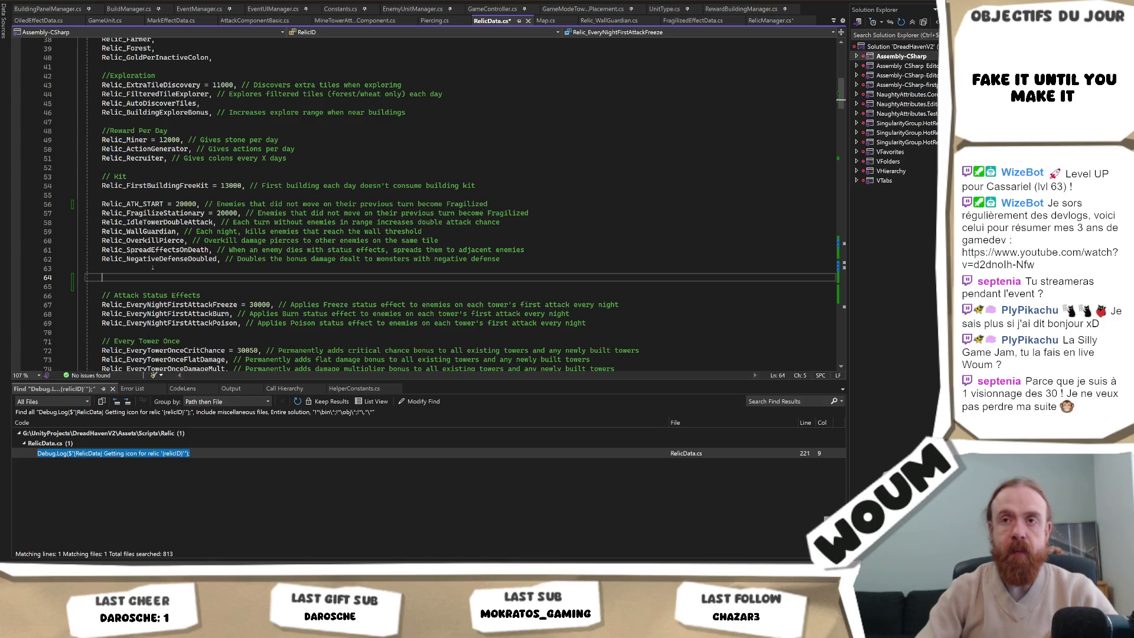
text(Relic_ATK_END)
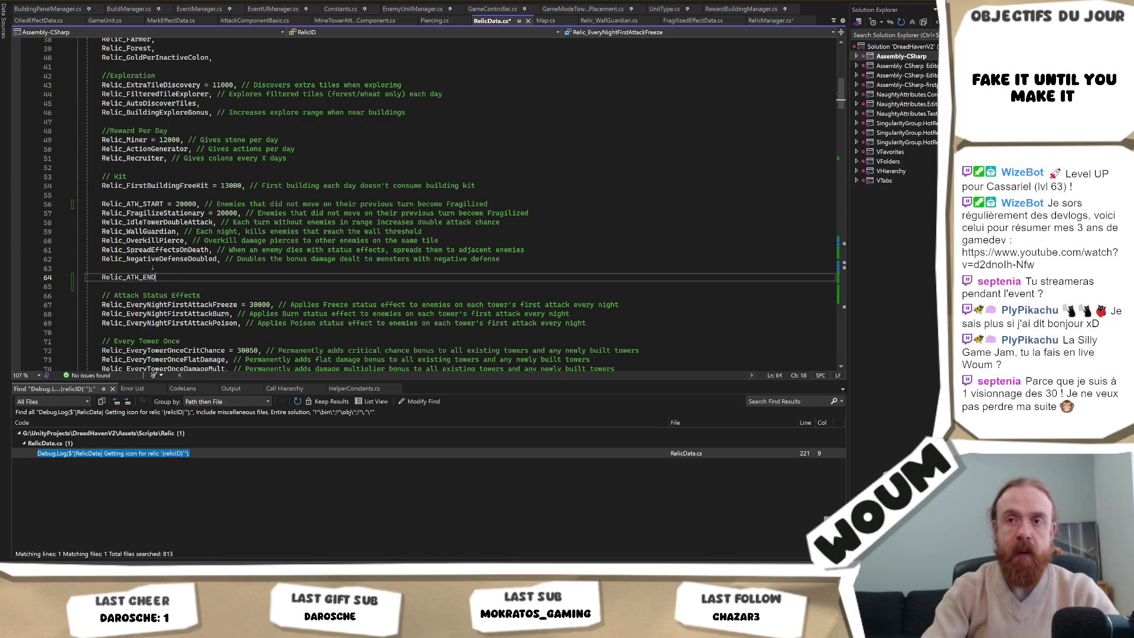
key(Tab)
key(ctrl+s)
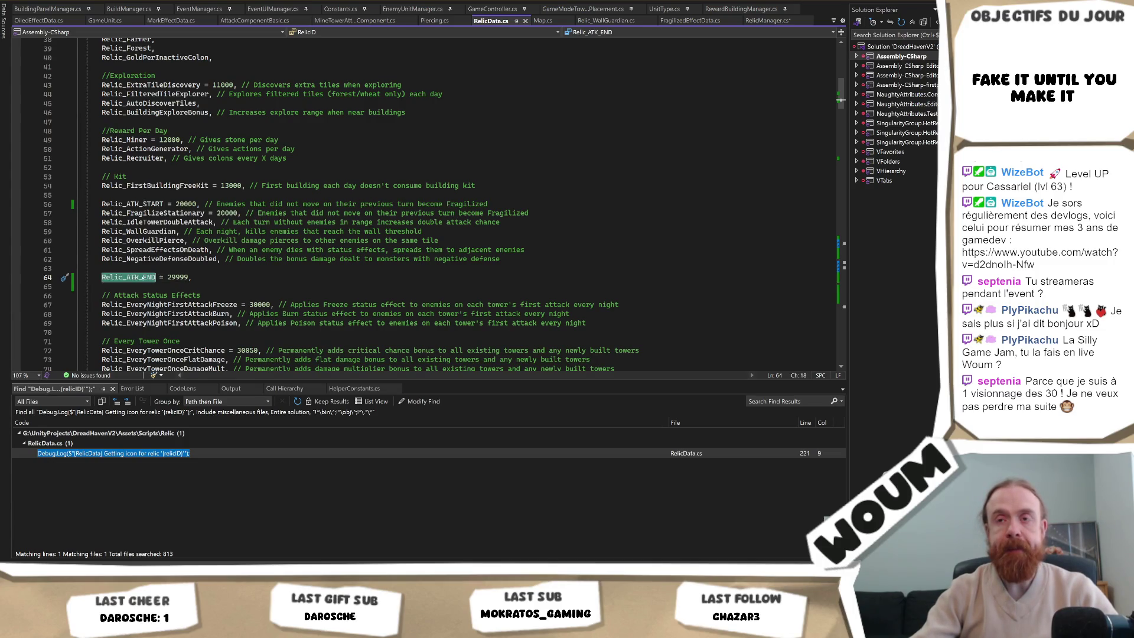
key(ctrl+Tab)
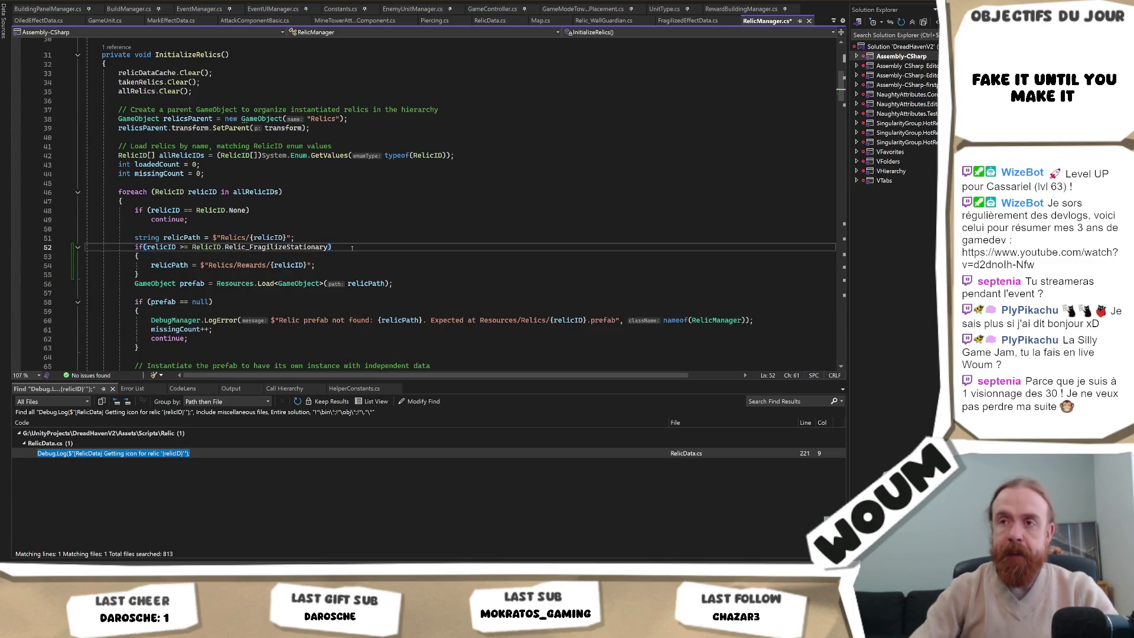
Rewrite the if condition as relicID >= Relic_ATK_START && relicID <= RelicID.Relic_ATK_END, and save.
text(&&)
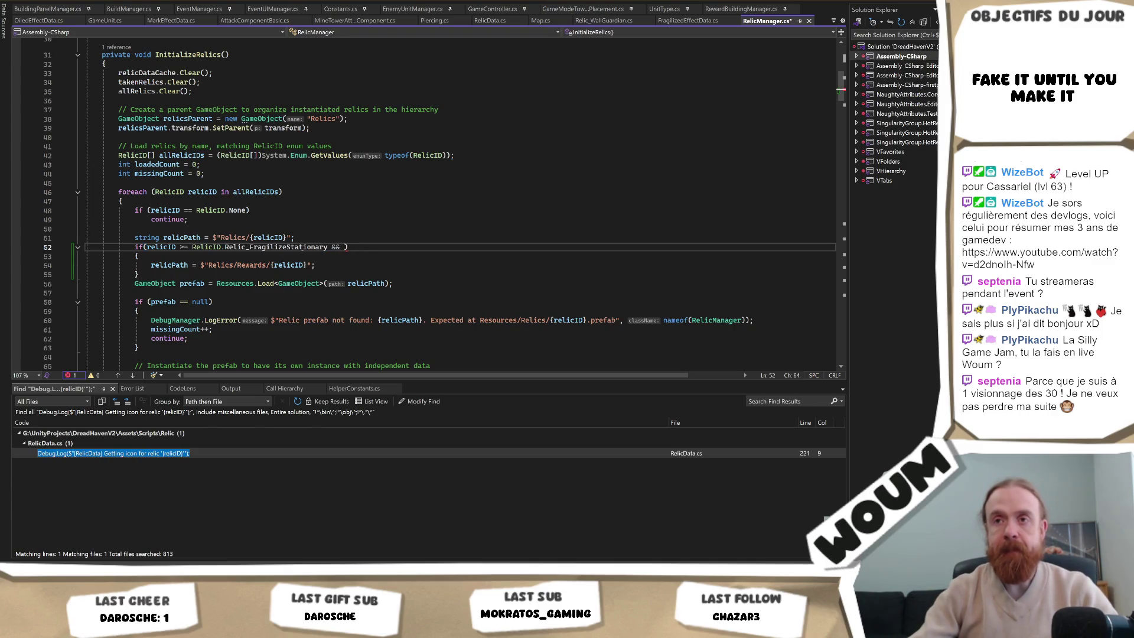
double_click(302, 247)
text(Relic_ATK_END)
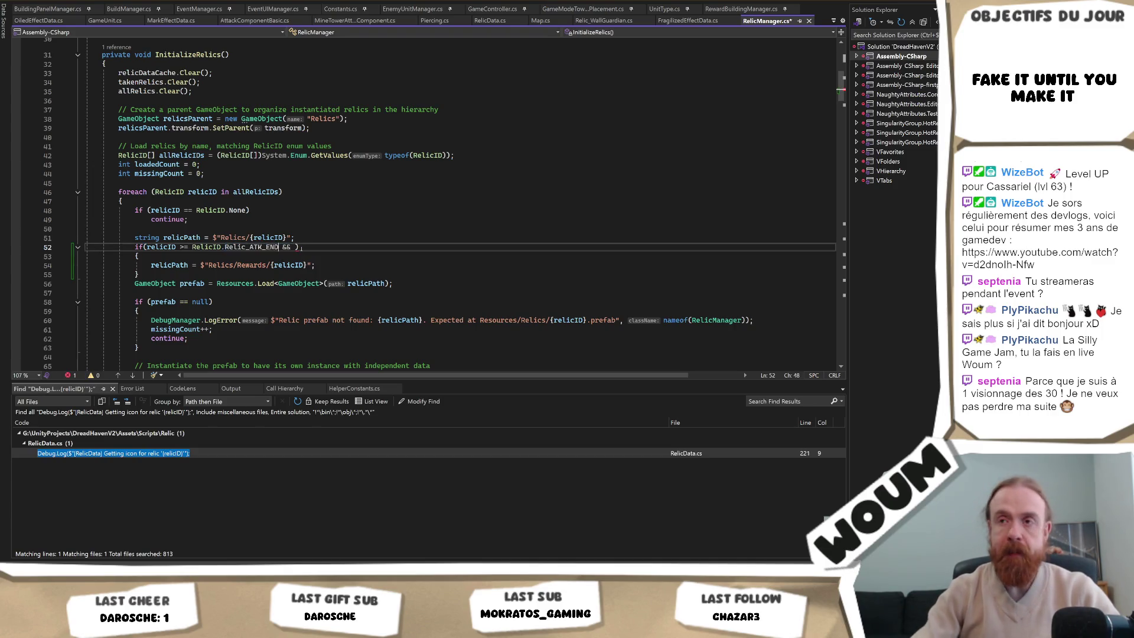
key(BackSpace)
key(BackSpace)
key(BackSpace)
text(START)
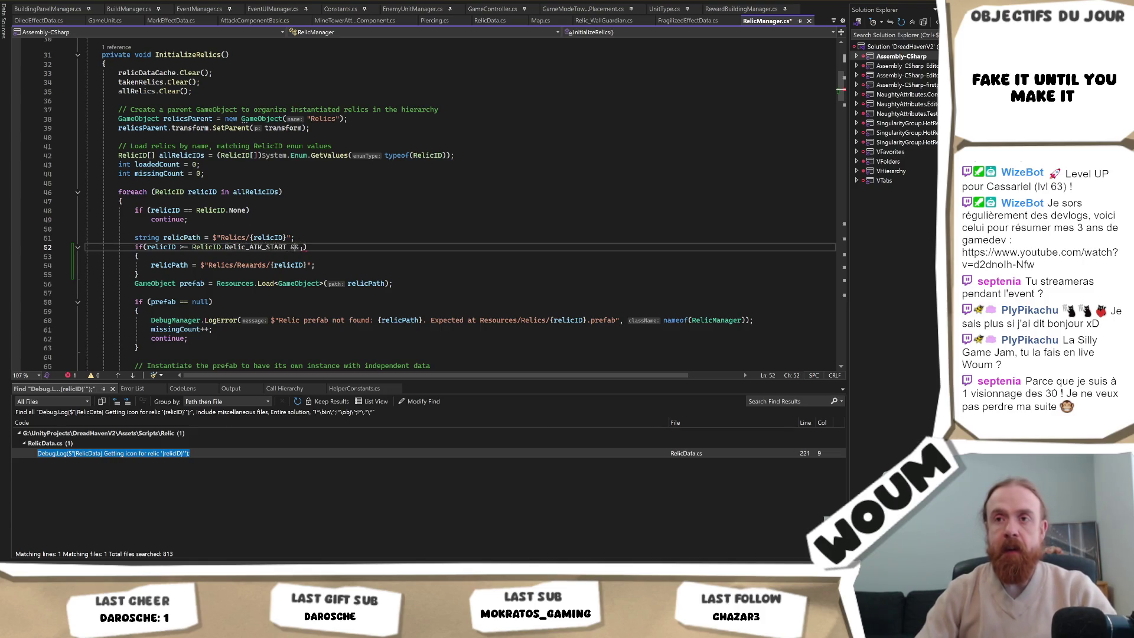
text( && relicID )
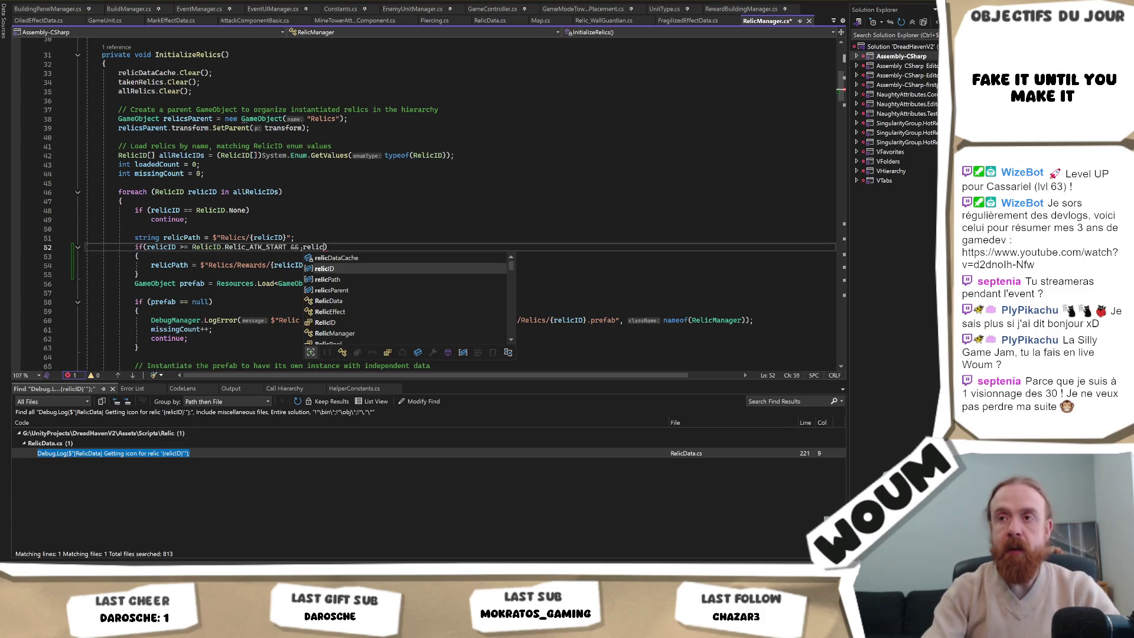
text(<)
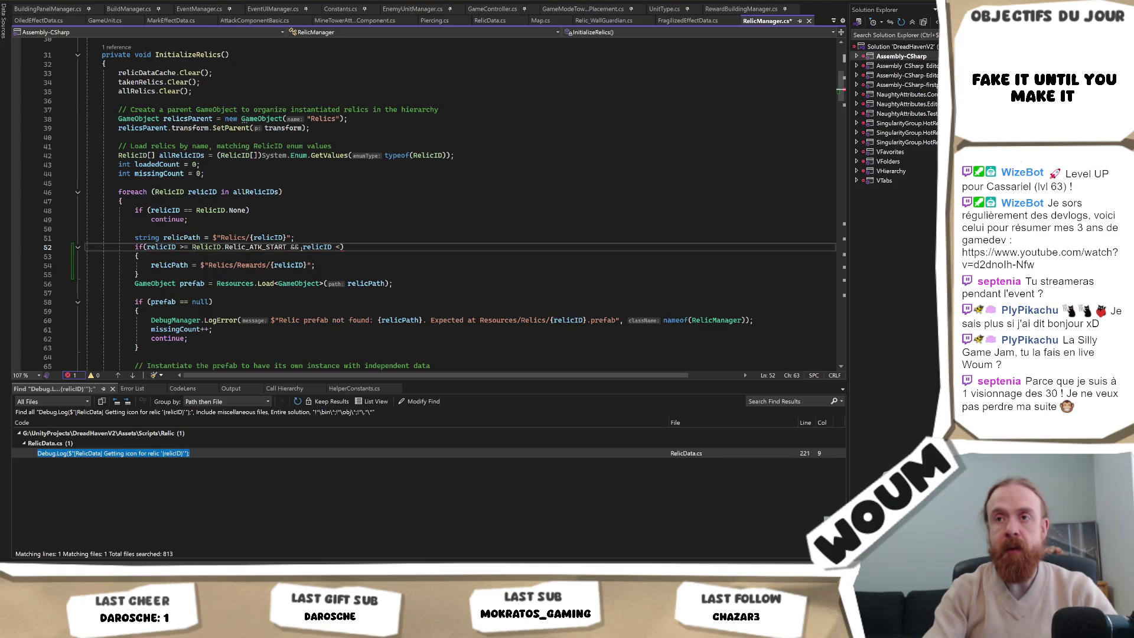
key(BackSpace)
text(= )
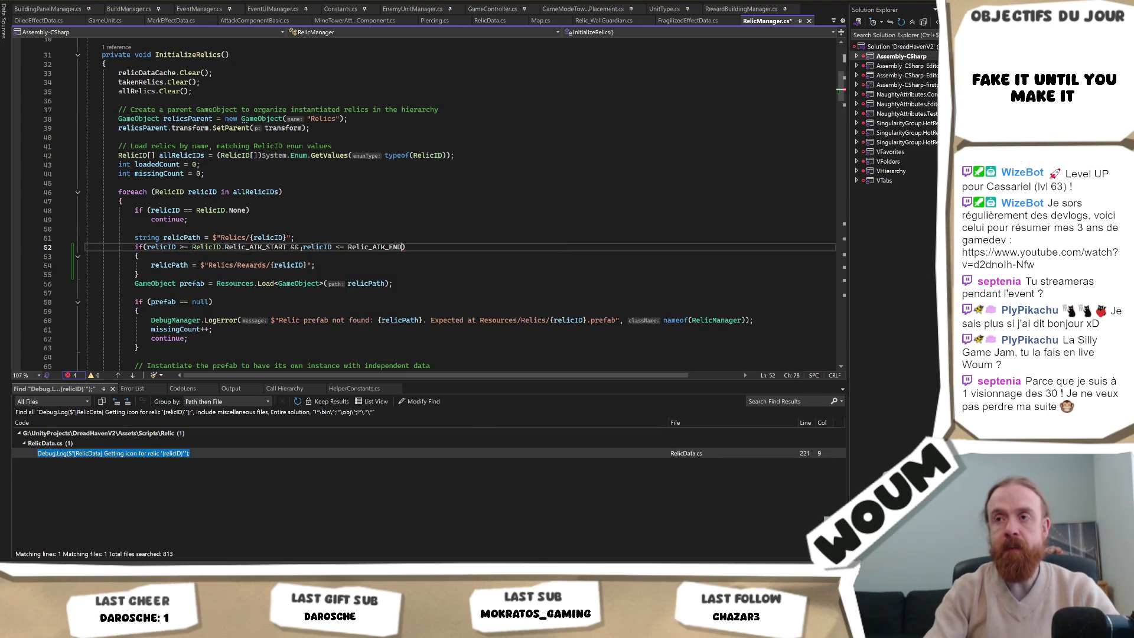
text(RelicID.Relic_ATK_END)
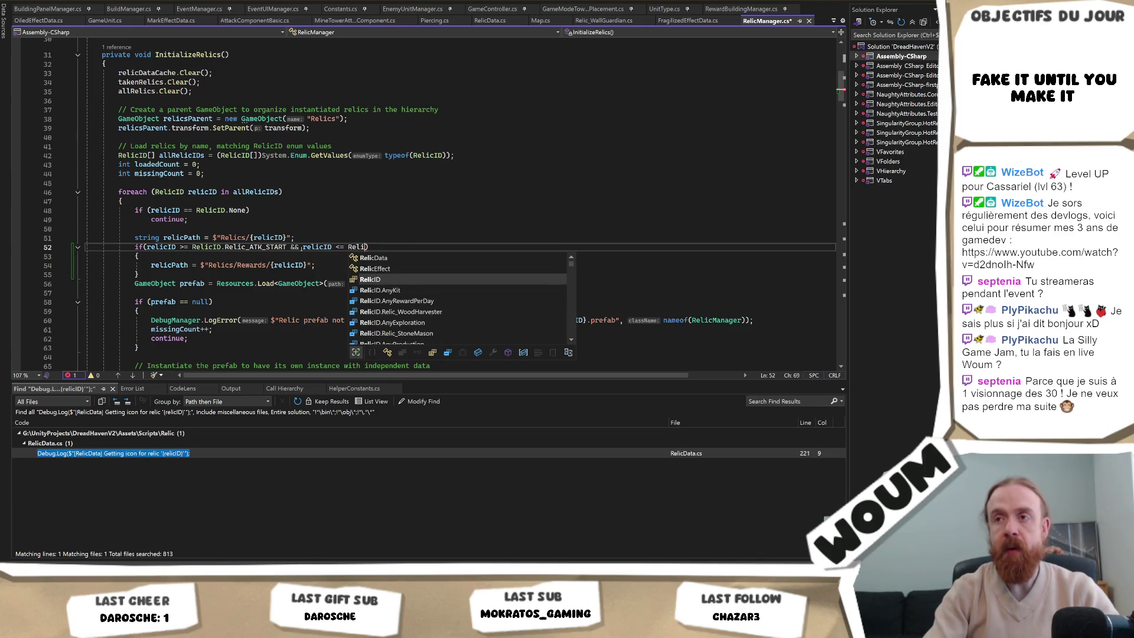
key(ctrl+s)
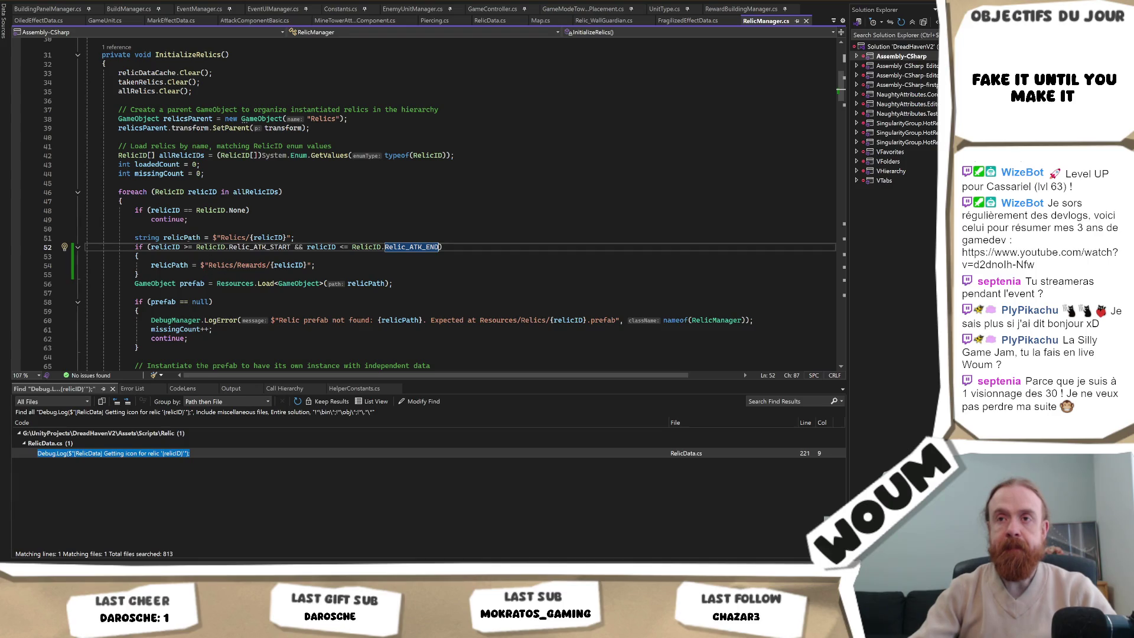
Replace the Relics/Rewards/{relicID} path text so relicPath gets "Atk" appended, and save.
click(199, 238)
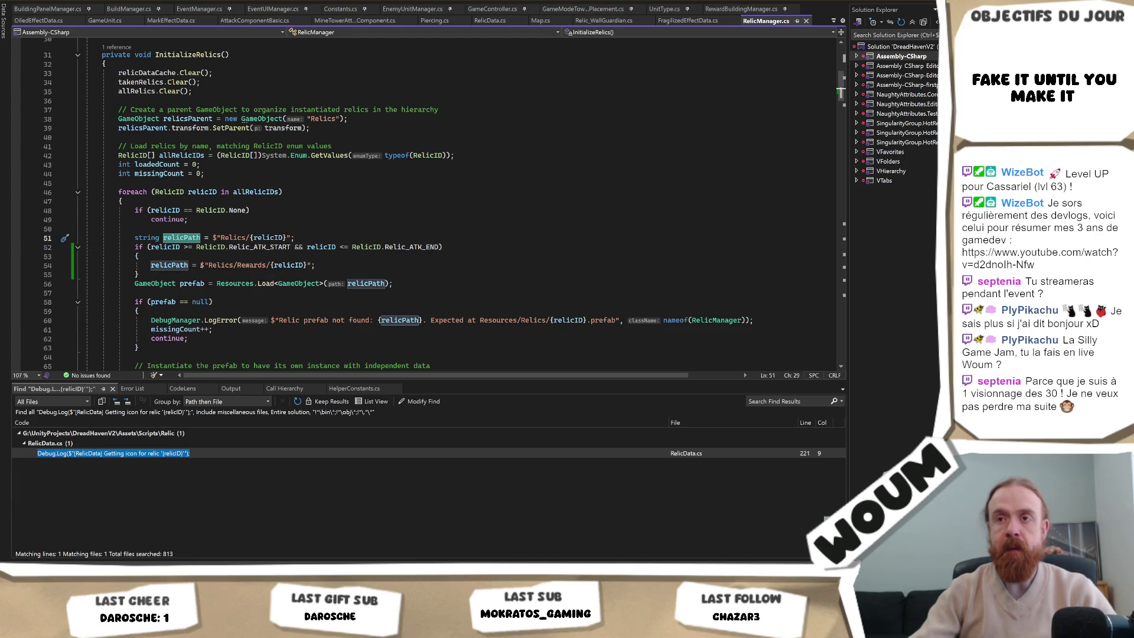
click(201, 266)
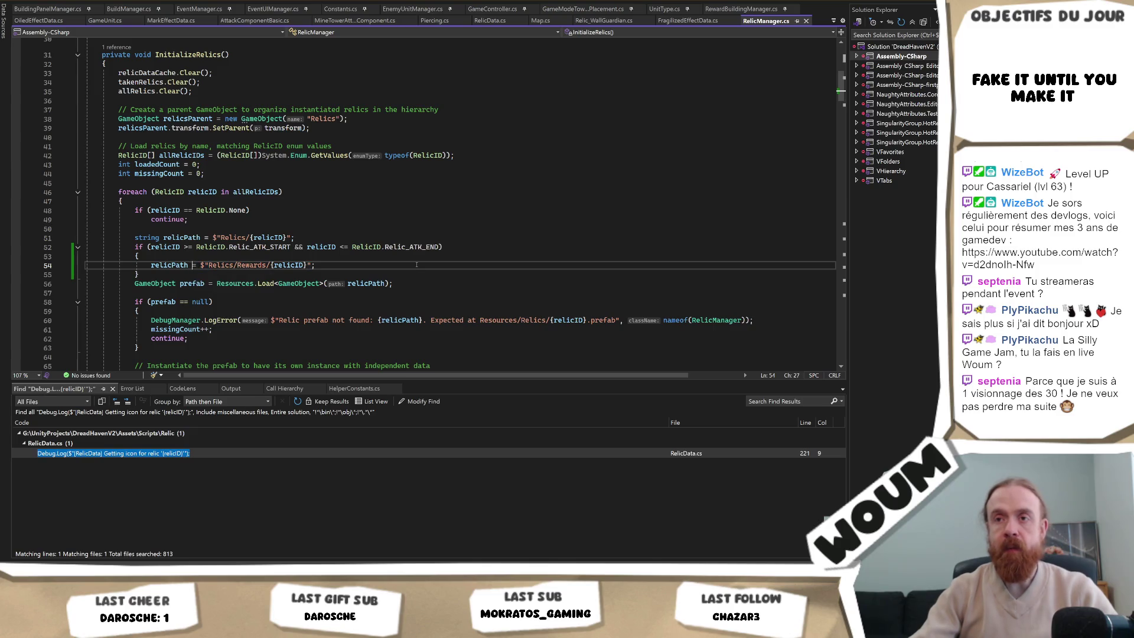
text(+)
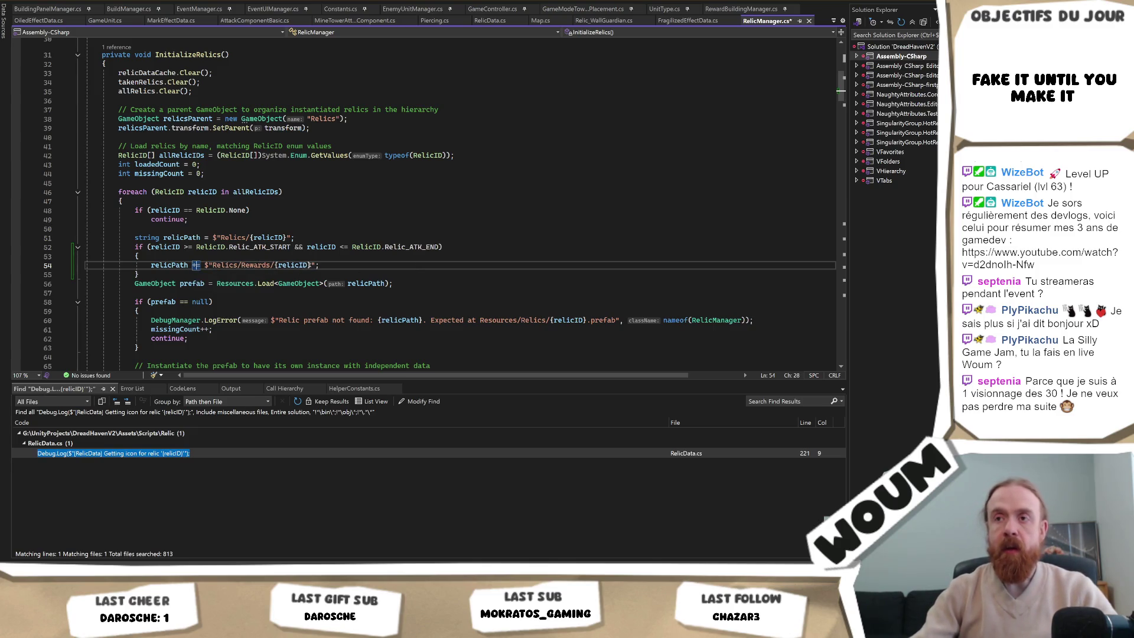
drag(314, 265, 214, 265)
key(BackSpace)
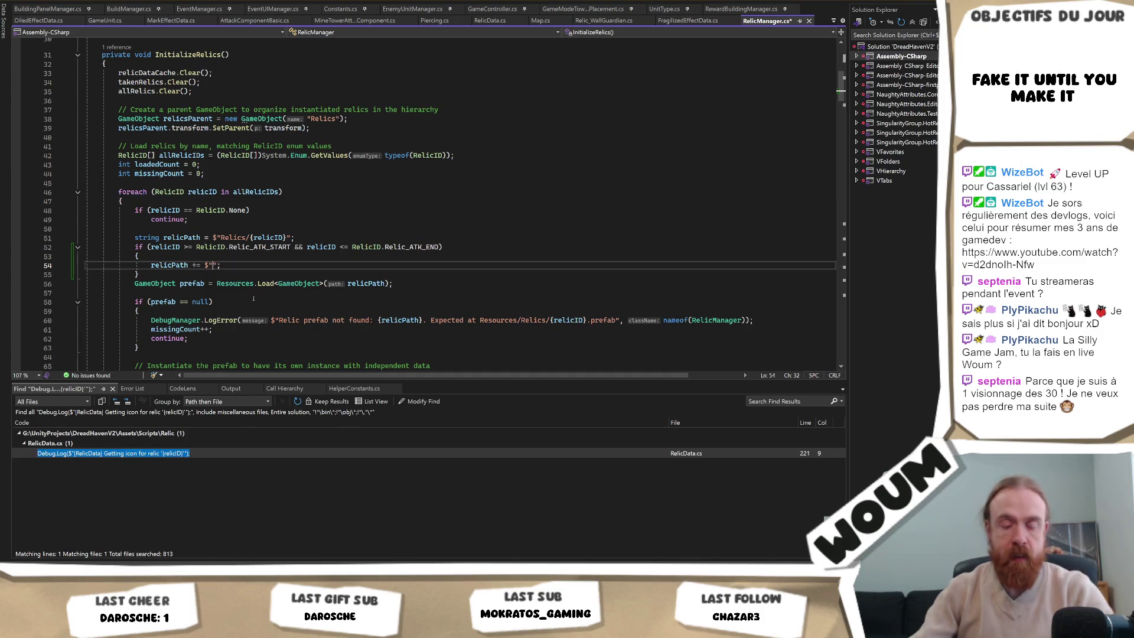
text(Atk)
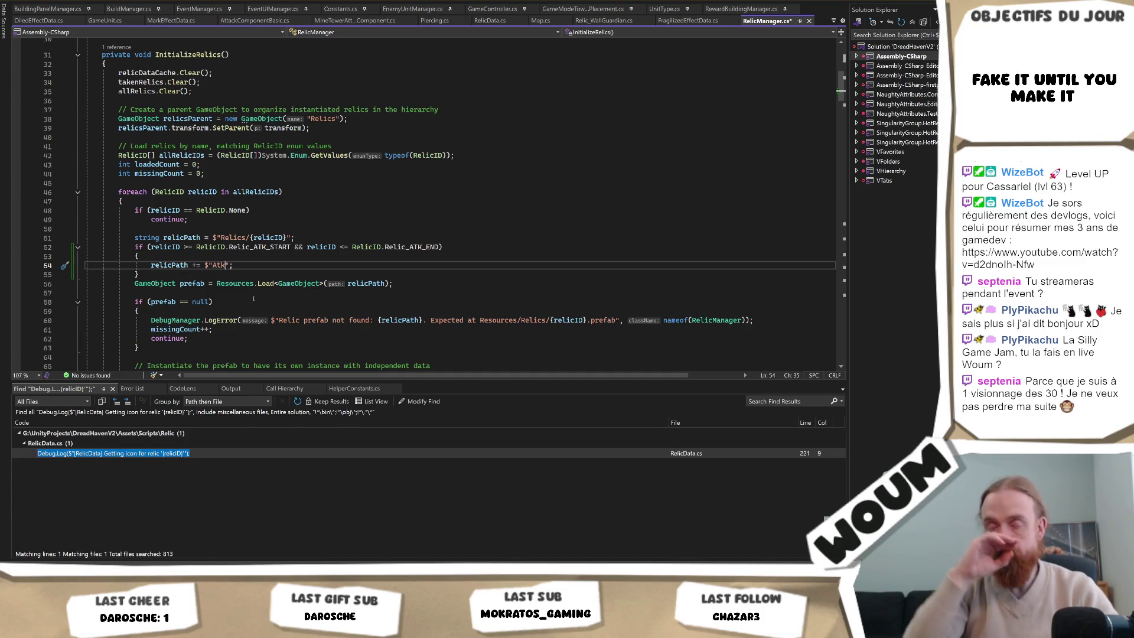
key(ctrl+s)
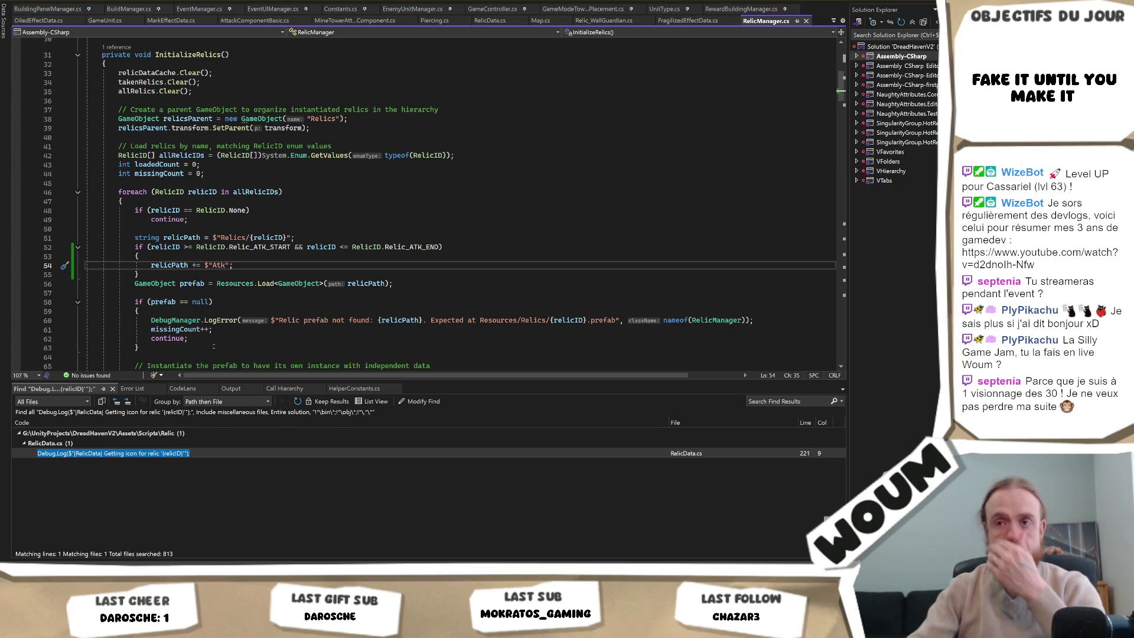
Scroll from the relicPath line through the rest of the RelicManager class.
click(240, 237)
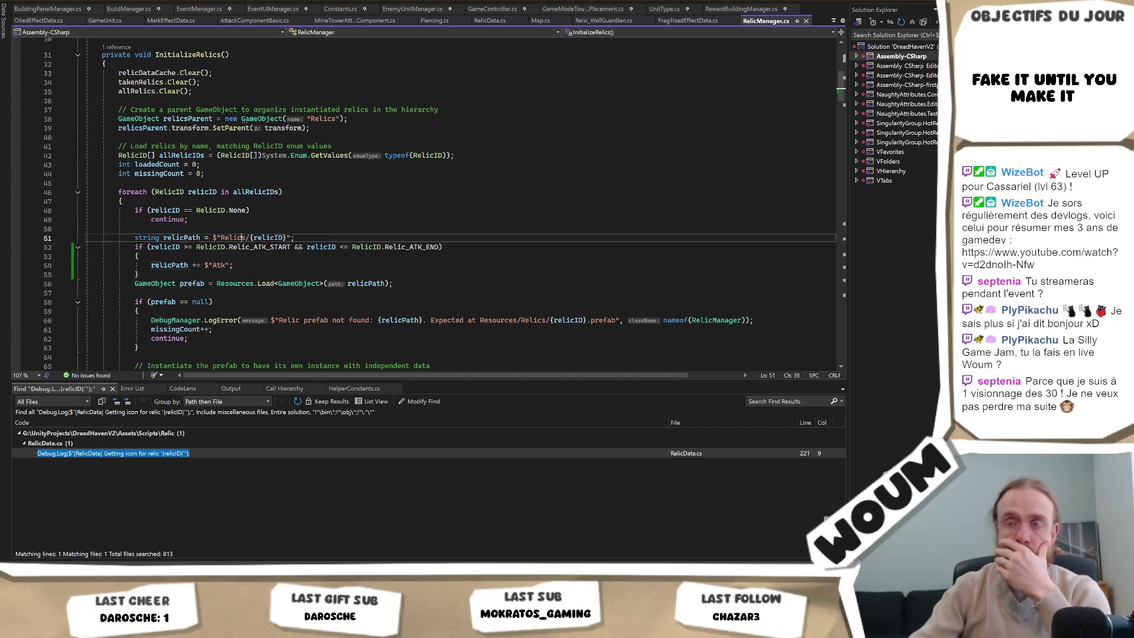
scroll(255, 267, down, 6)
scroll(254, 267, down, 11)
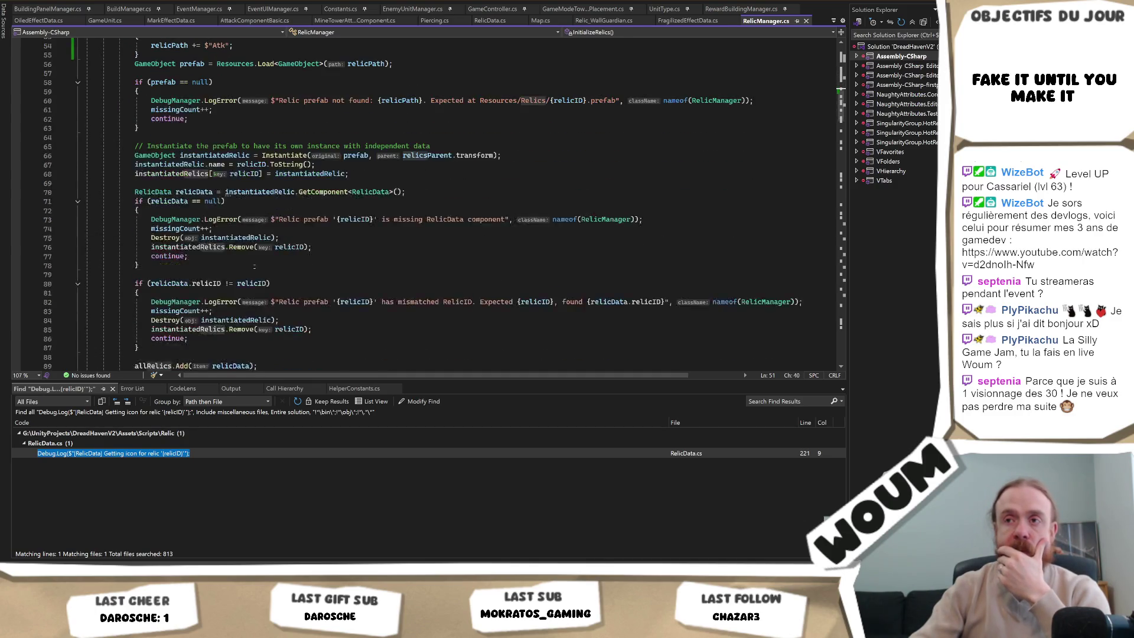
scroll(255, 267, down, 17)
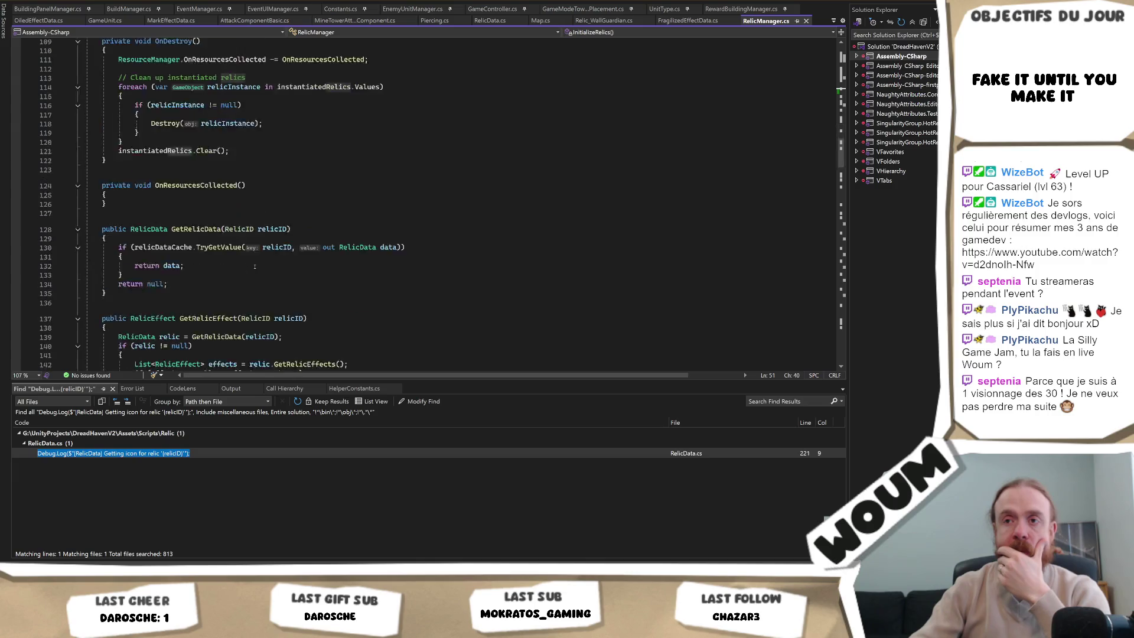
scroll(254, 267, down, 14)
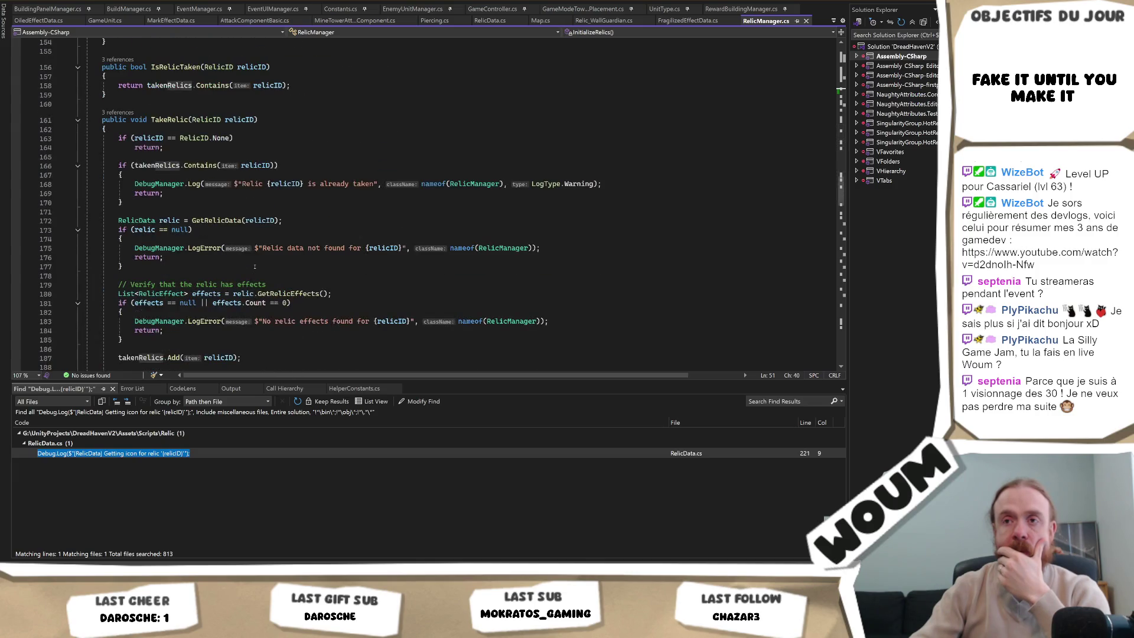
scroll(254, 267, down, 2)
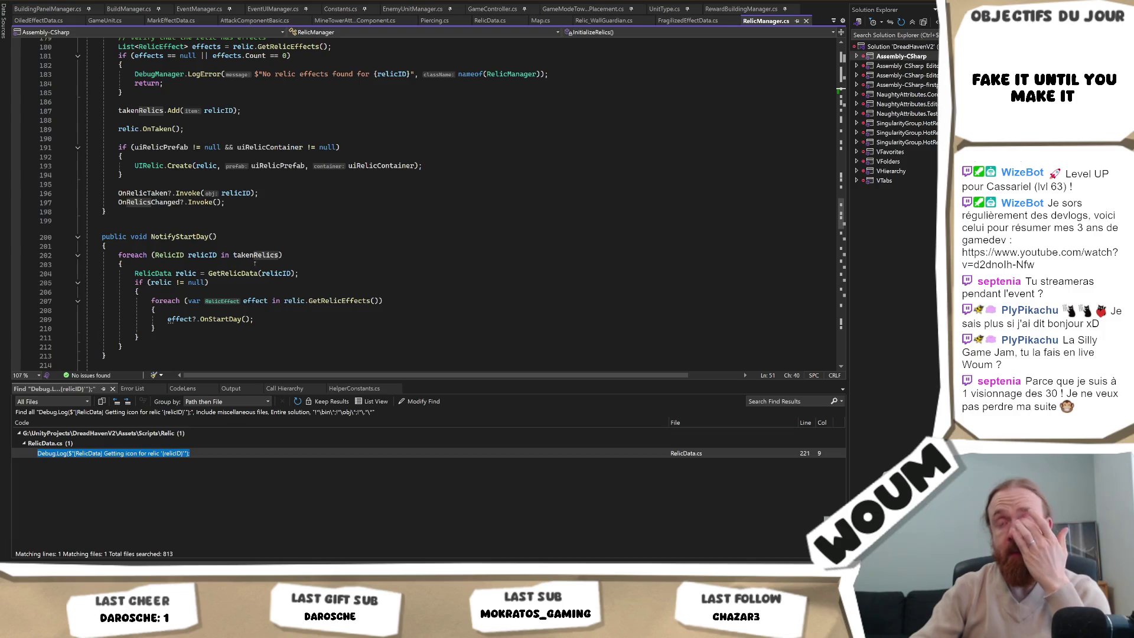
scroll(254, 264, down, 4)
scroll(261, 252, down, 2)
scroll(354, 207, up, 7)
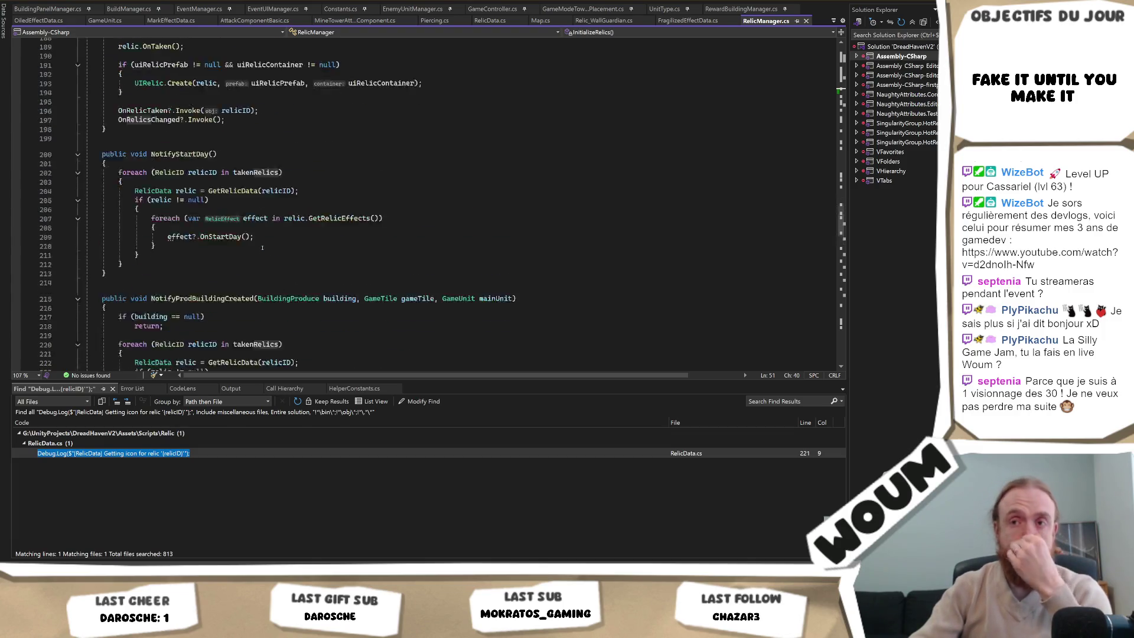
In RelicData.cs, scroll down to the EnsureRelicSpriteLookupInitialized call and select it.
key(ctrl+Tab)
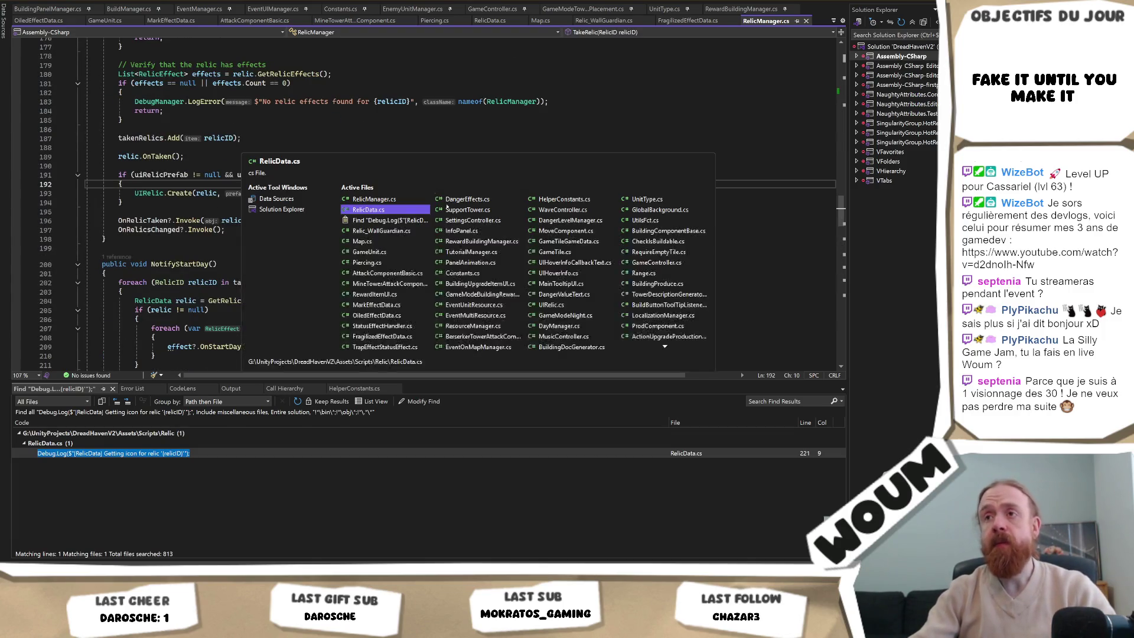
scroll(419, 215, down, 17)
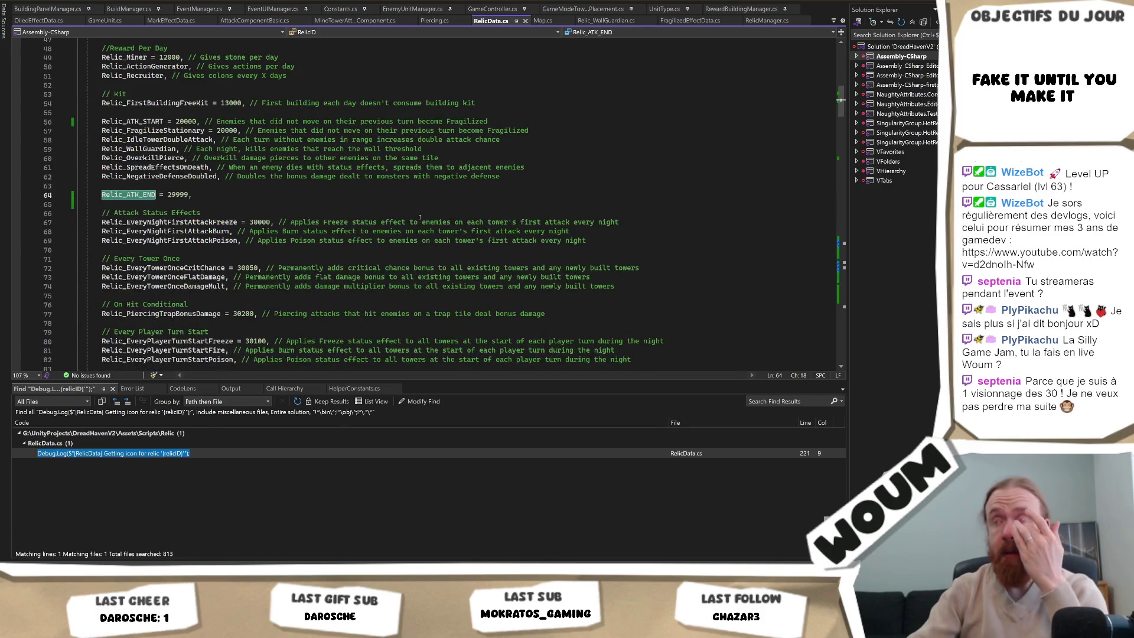
scroll(418, 215, down, 14)
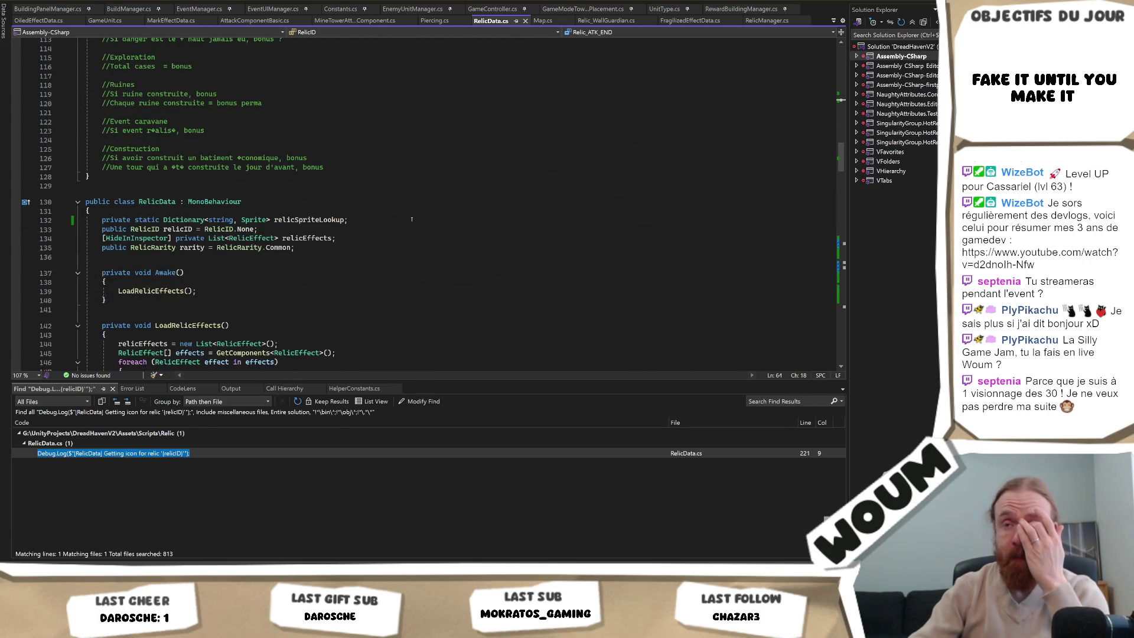
scroll(412, 220, down, 13)
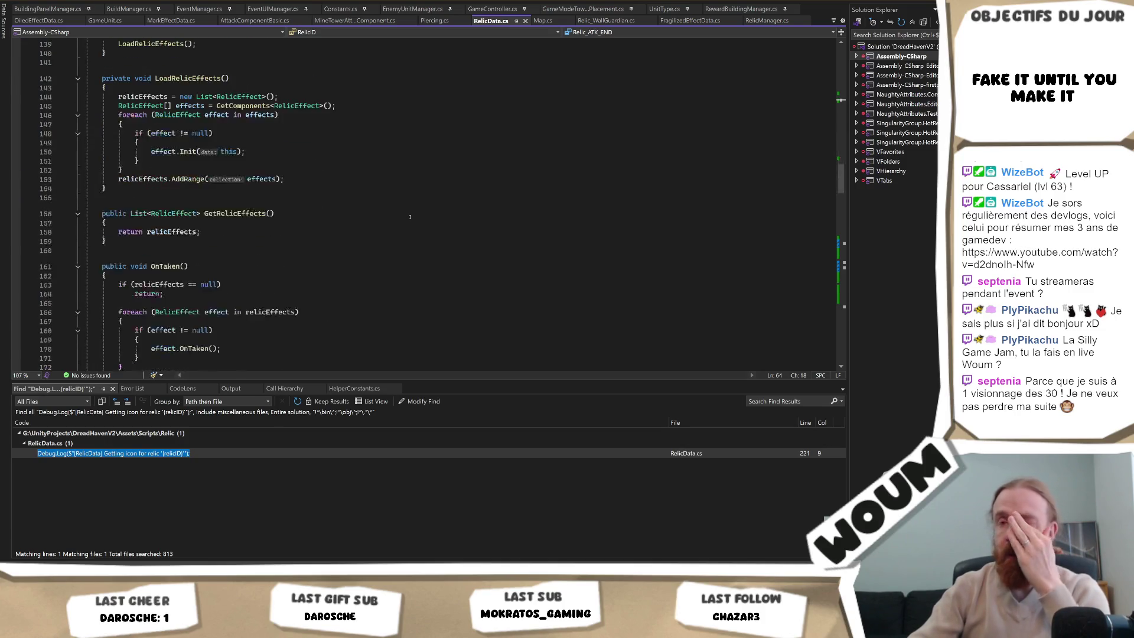
scroll(405, 222, down, 3)
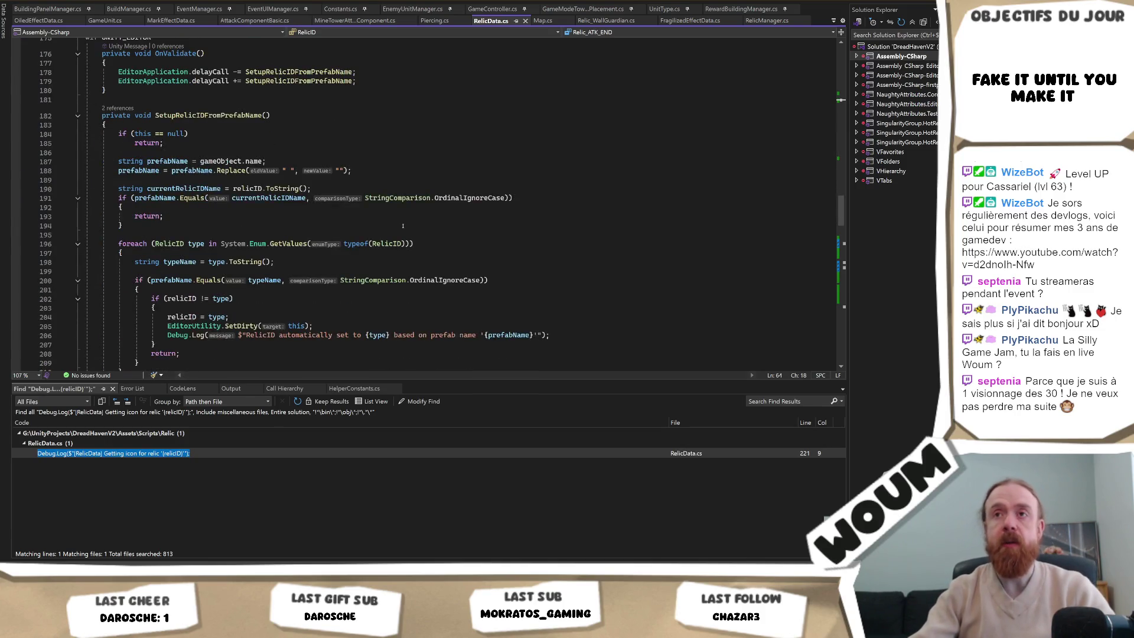
scroll(404, 227, down, 8)
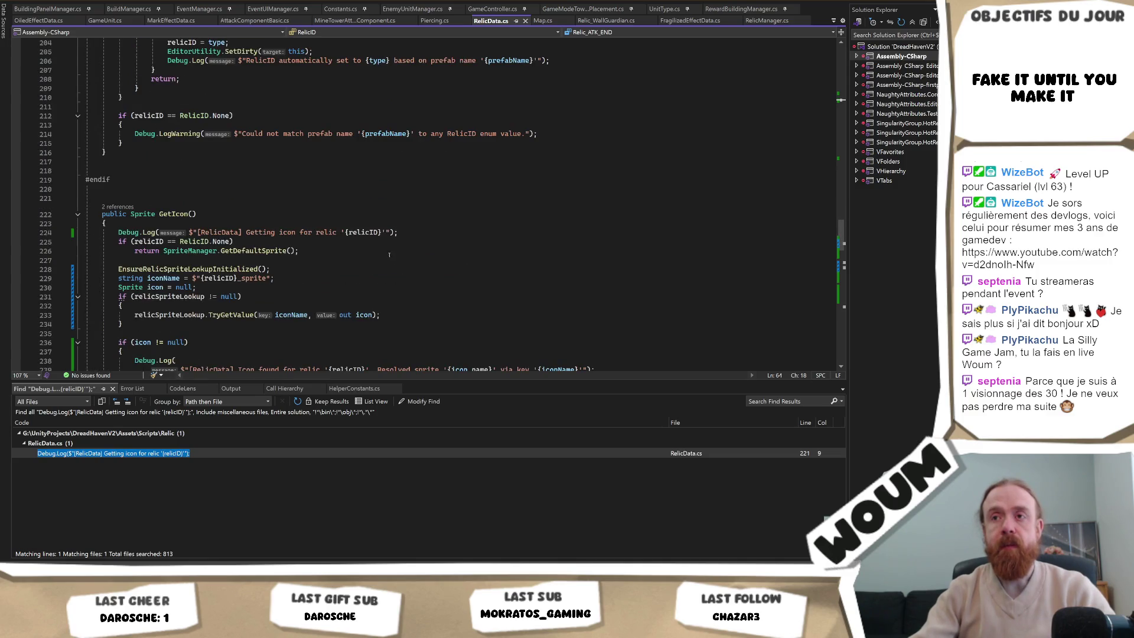
double_click(226, 233)
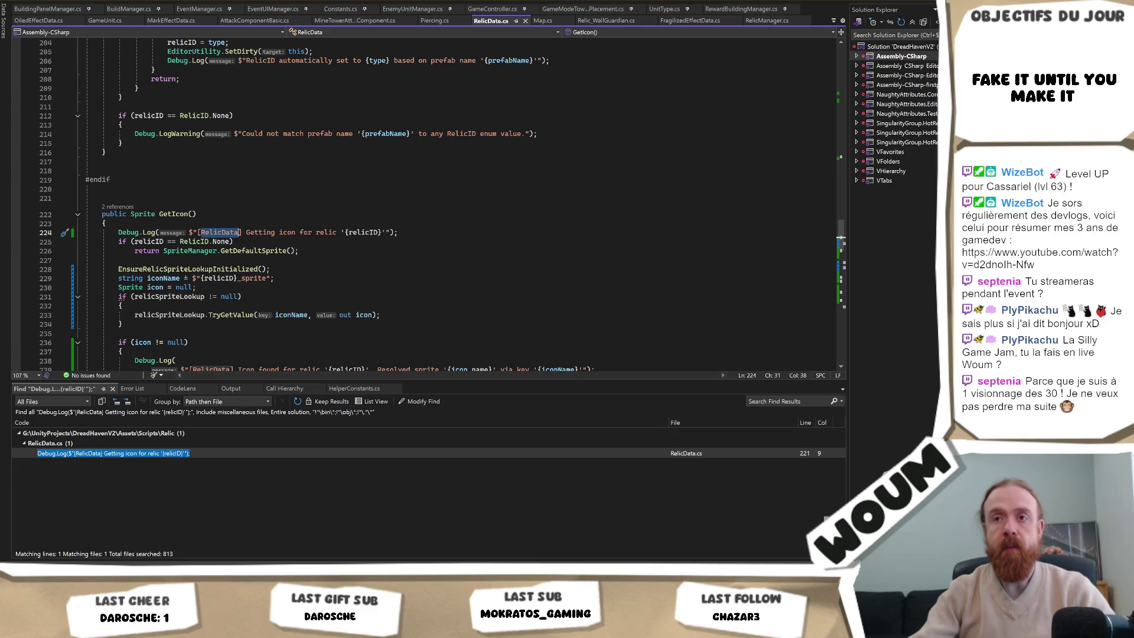
double_click(188, 269)
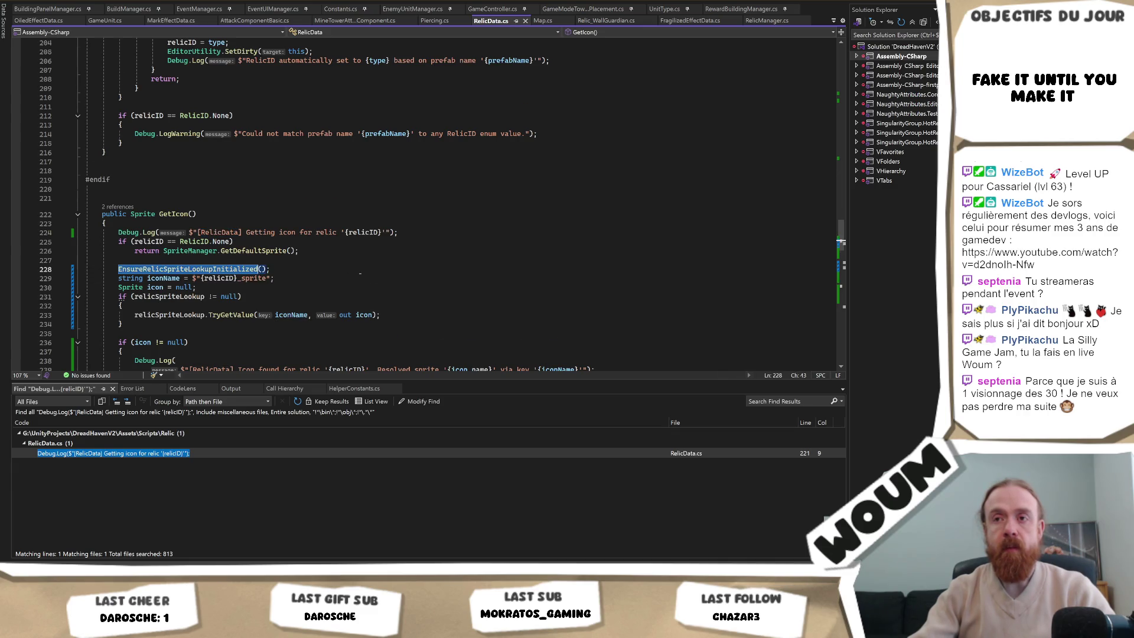
Inspect EnsureRelicSpriteLookupInitialized's definition, then follow its reference back to the GetIcon method.
key(F12)
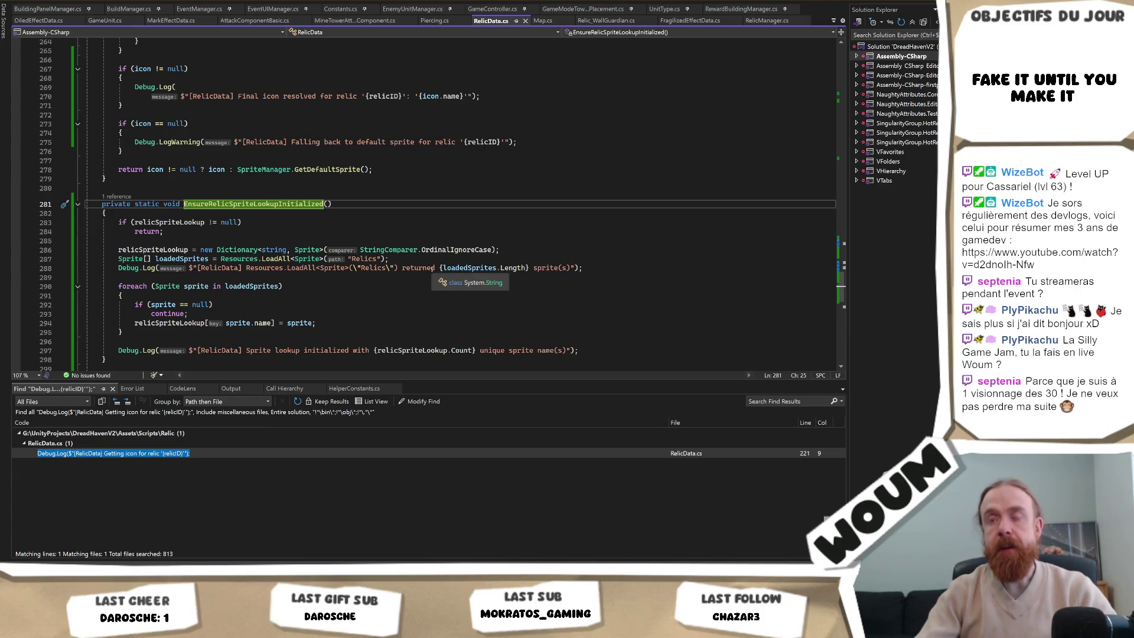
scroll(434, 270, down, 2)
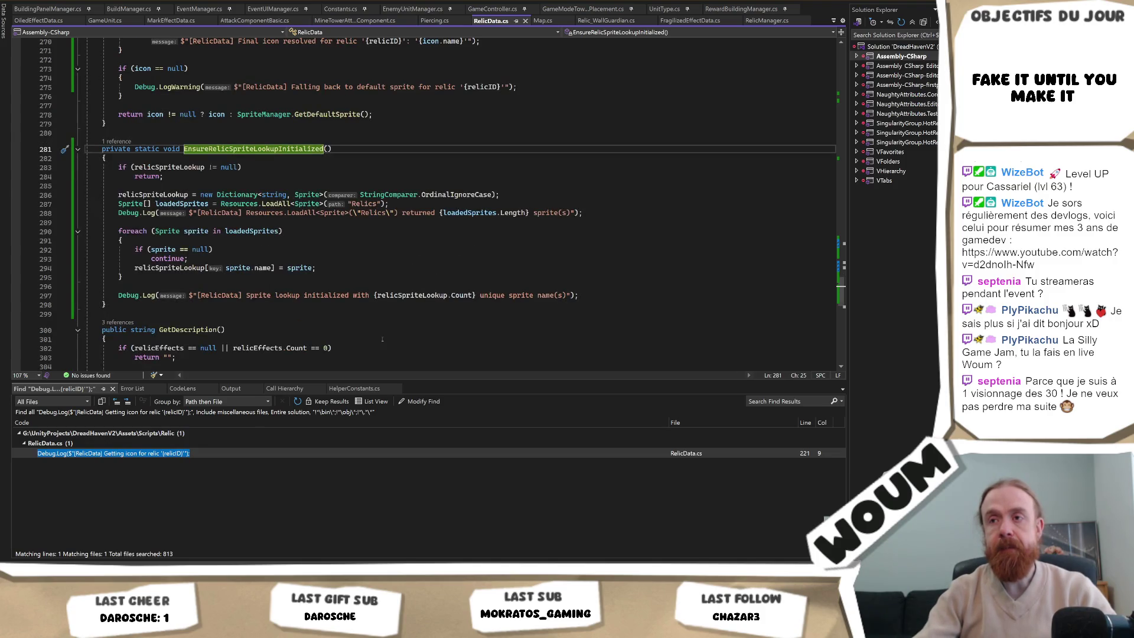
double_click(220, 295)
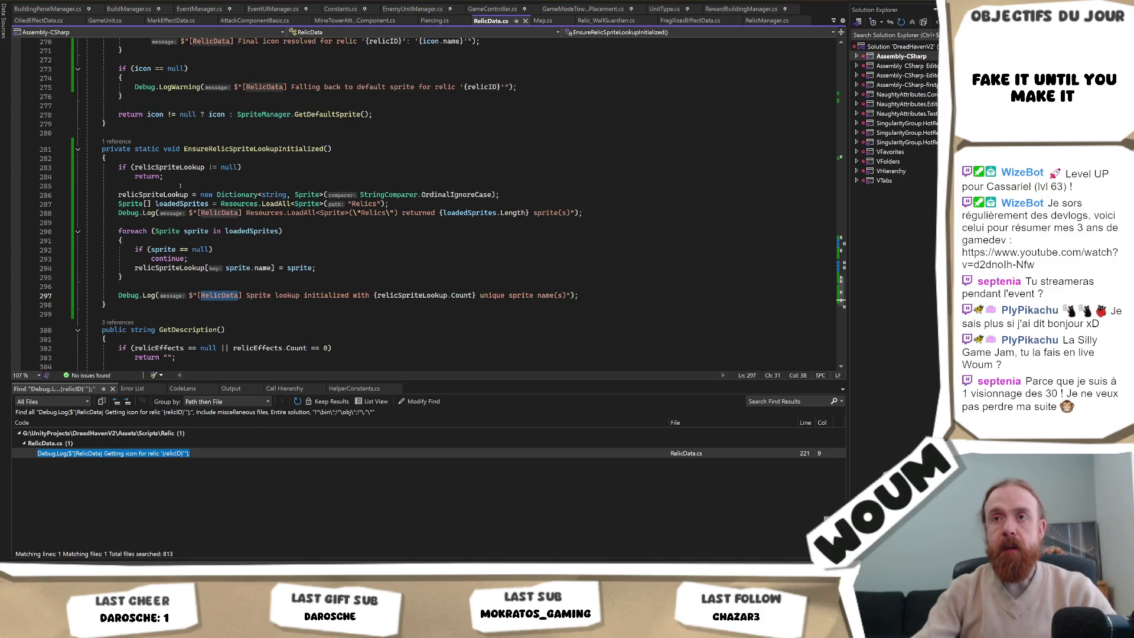
click(117, 141)
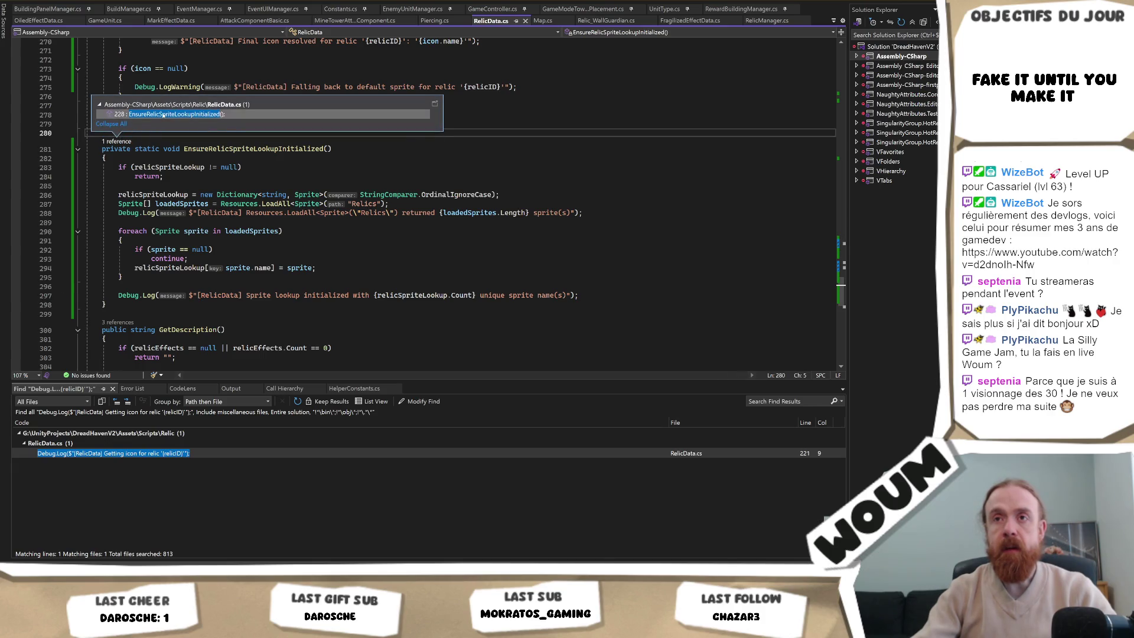
double_click(148, 113)
click(190, 153)
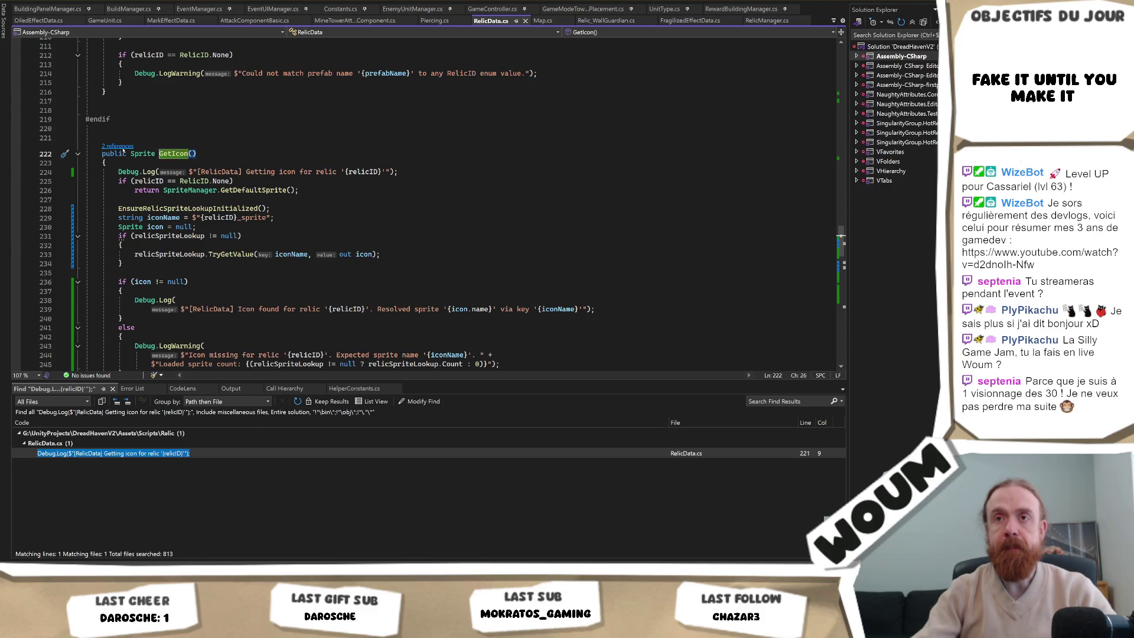
Follow GetIcon's reference into UIRelic.cs, then jump to the RelicData class declaration.
click(121, 147)
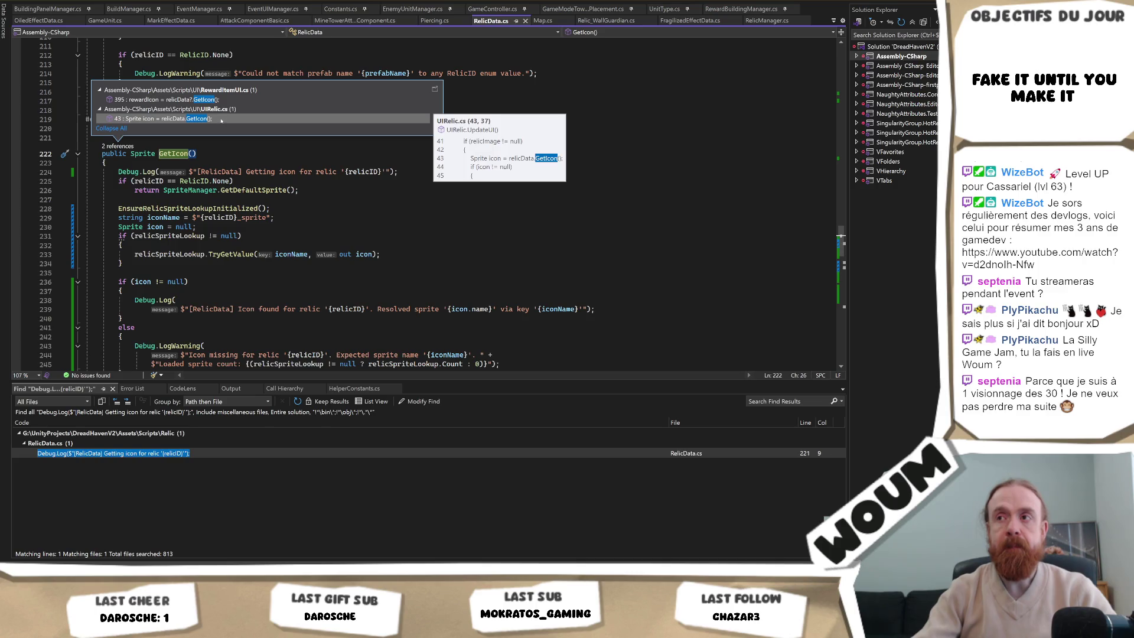
click(221, 121)
key(ctrl+minus)
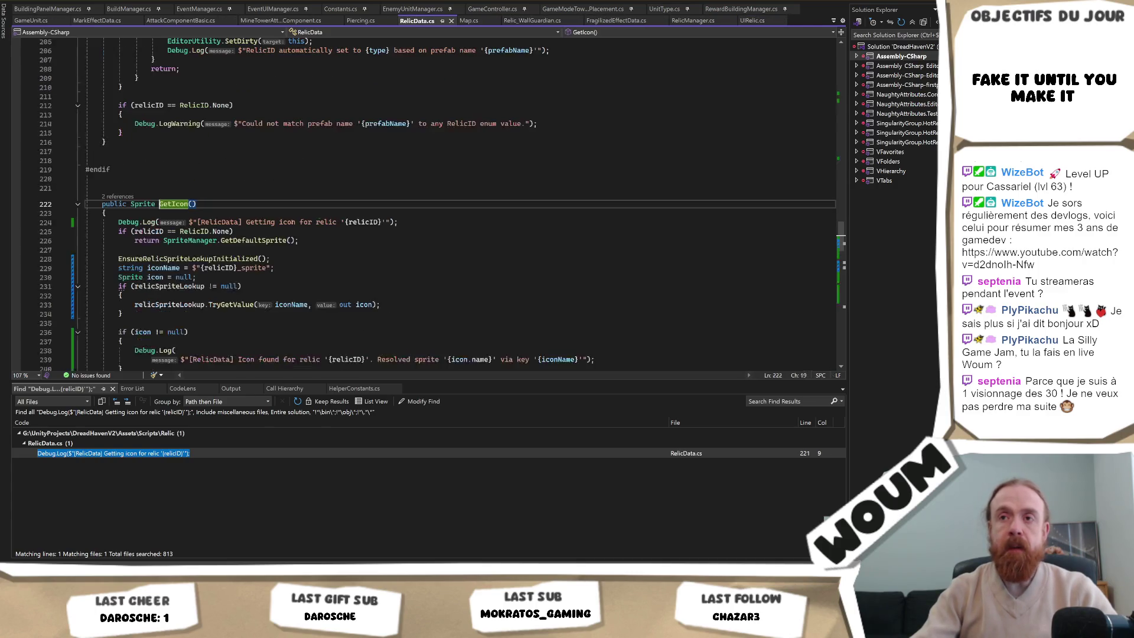
key(ctrl+shift+minus)
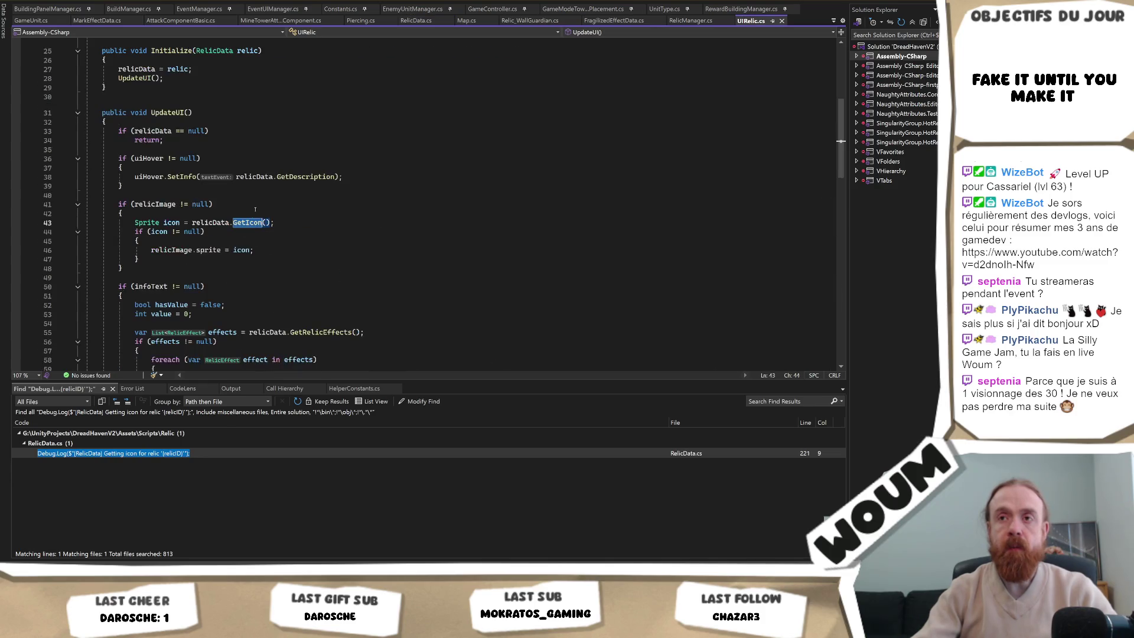
key(F12)
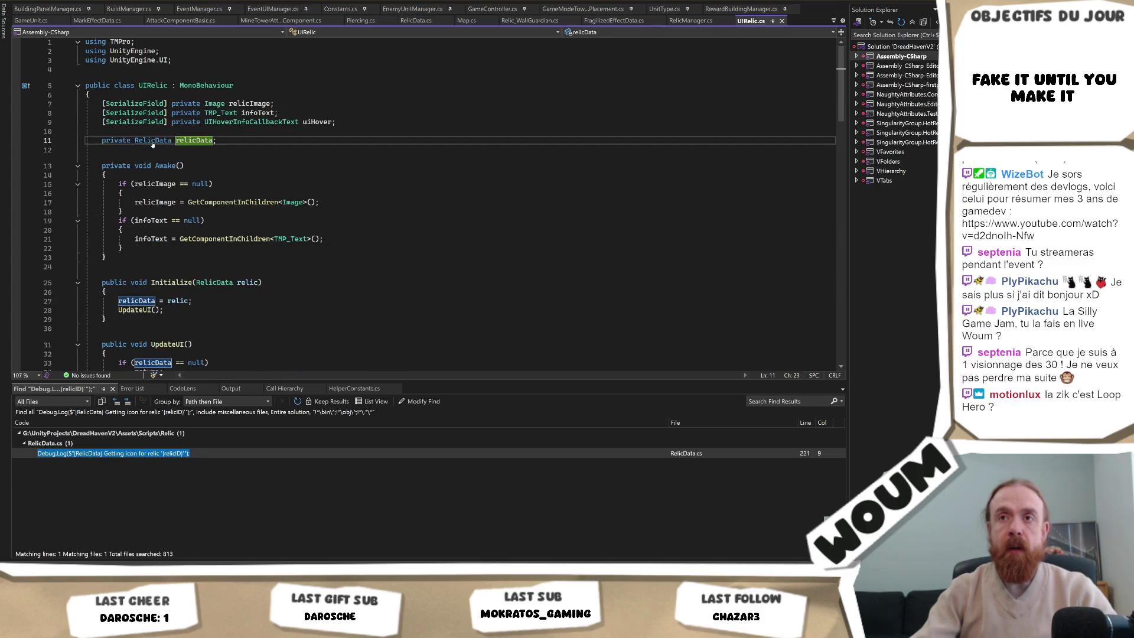
key(F12)
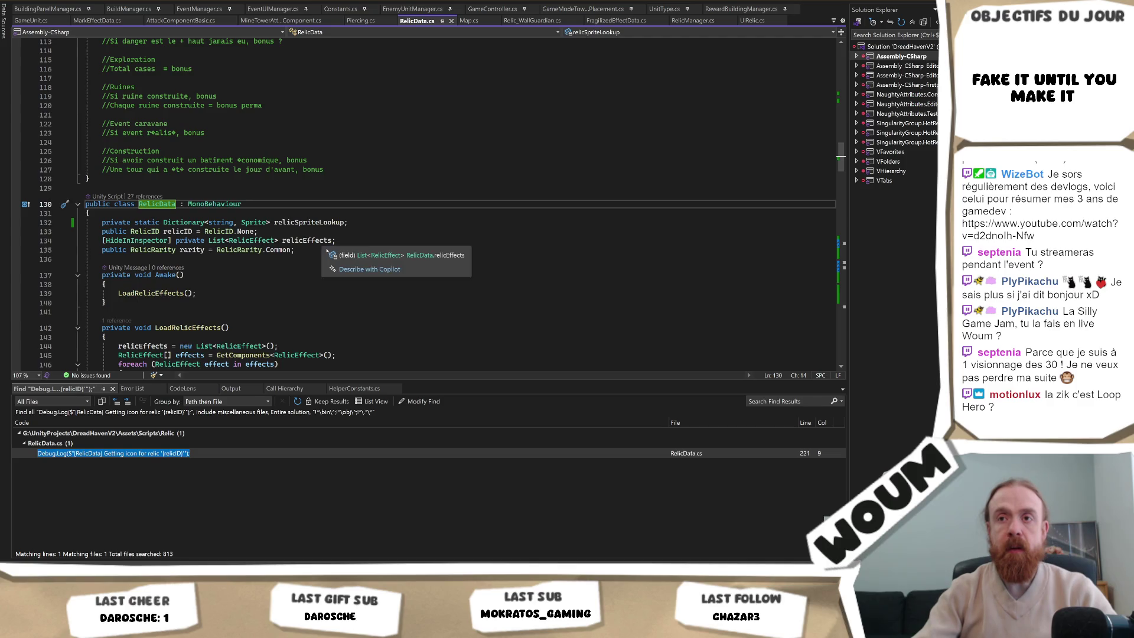
Add [SerializeField] private Sprite relicIcon below relicID, and call InitializeIcon() in Awake after LoadRelicEffects().
click(311, 231)
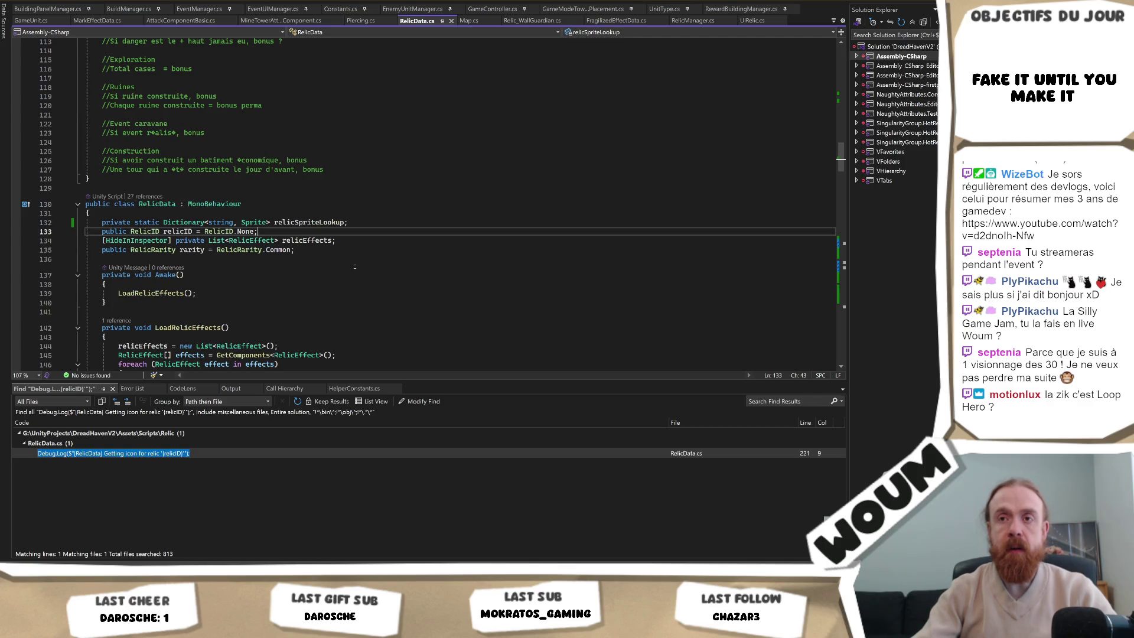
scroll(349, 273, down, 11)
scroll(348, 273, up, 13)
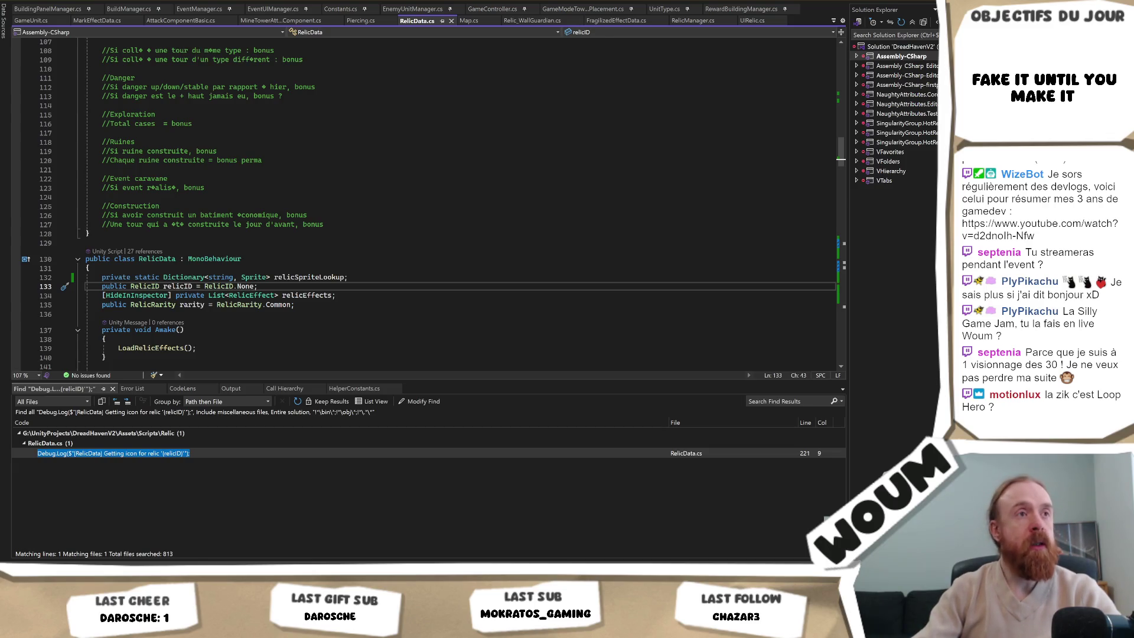
click(421, 255)
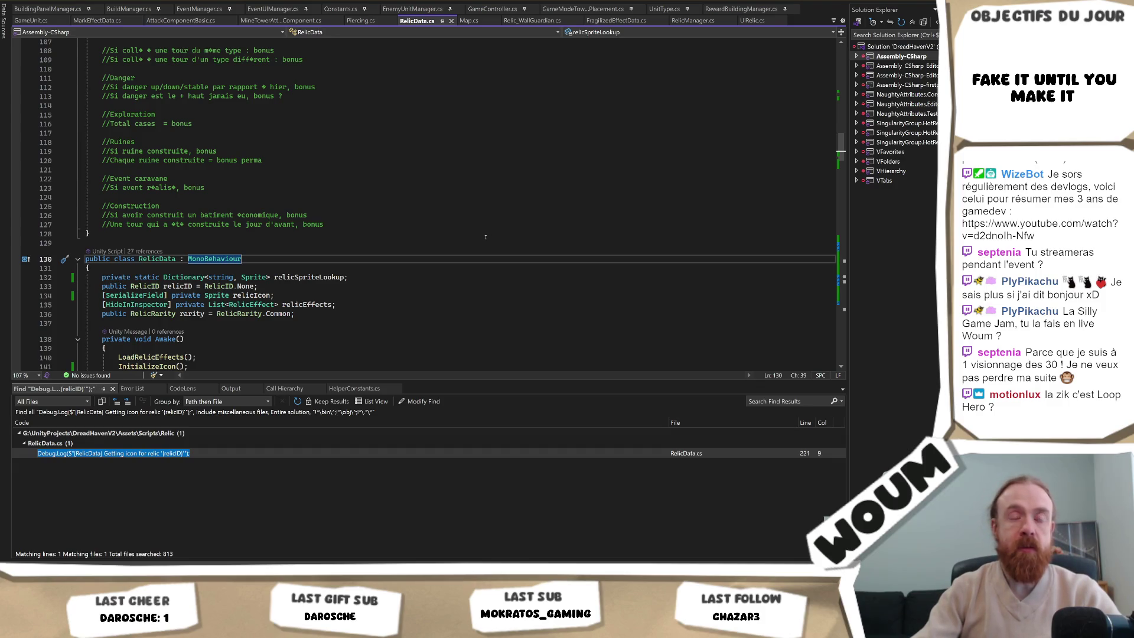
click(230, 365)
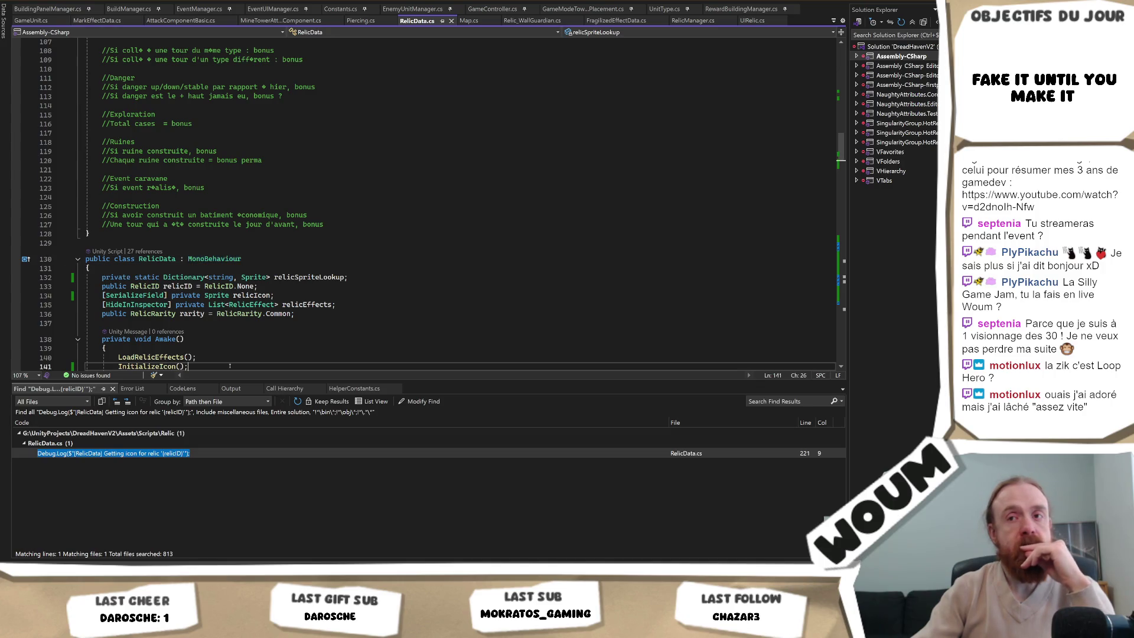
click(229, 358)
click(229, 348)
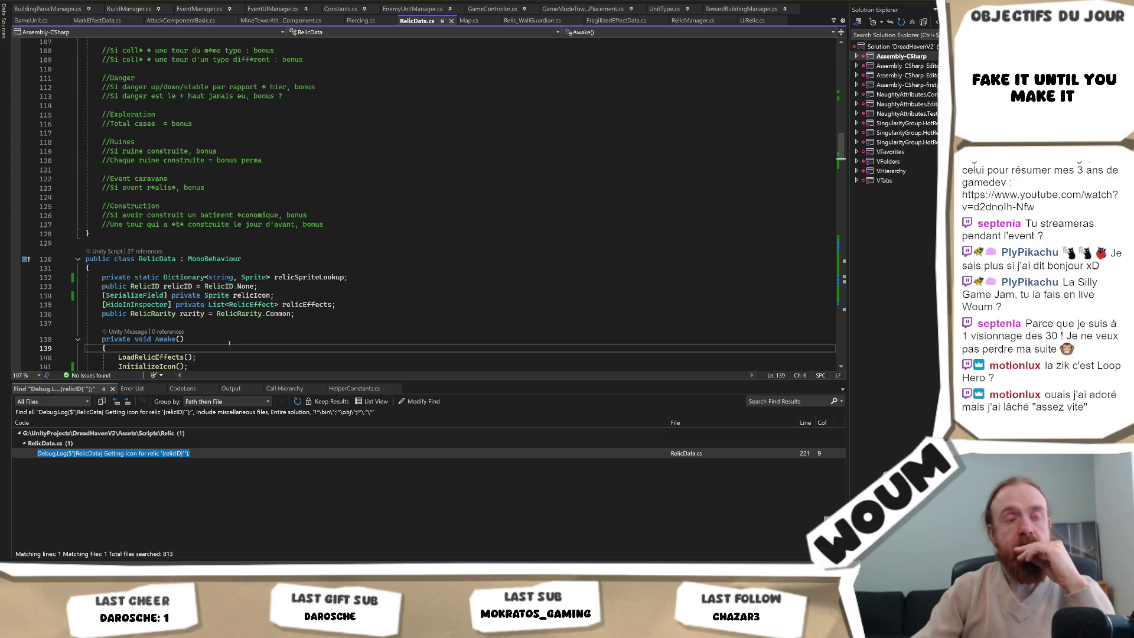
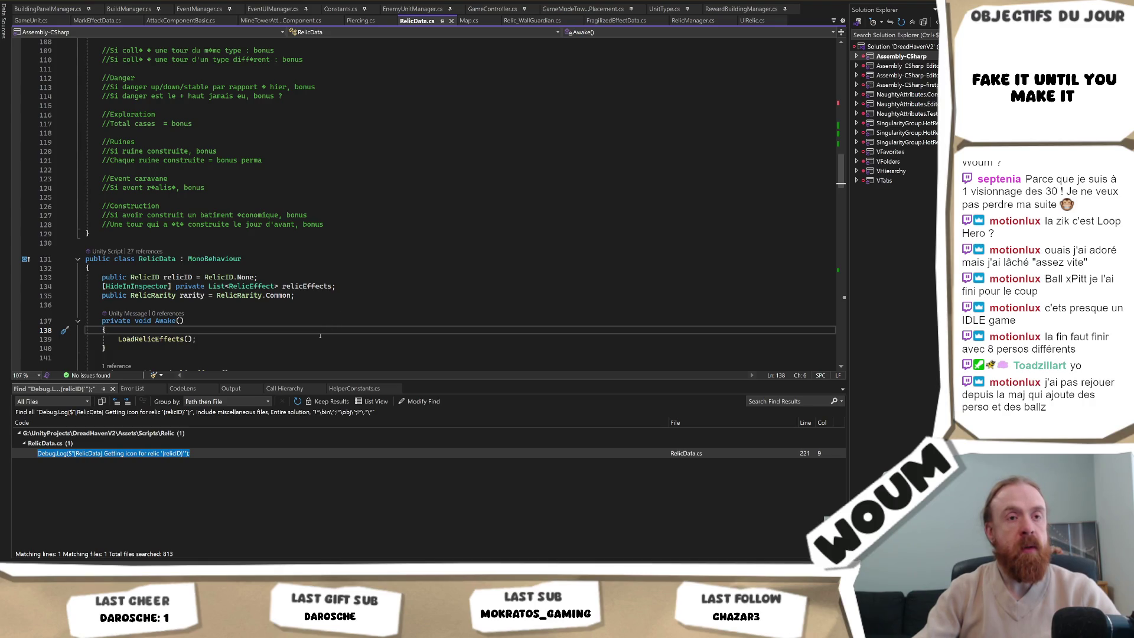
Duplicate the relicEffects line and turn the copy into a private Sprite field named relicSprite.
click(338, 307)
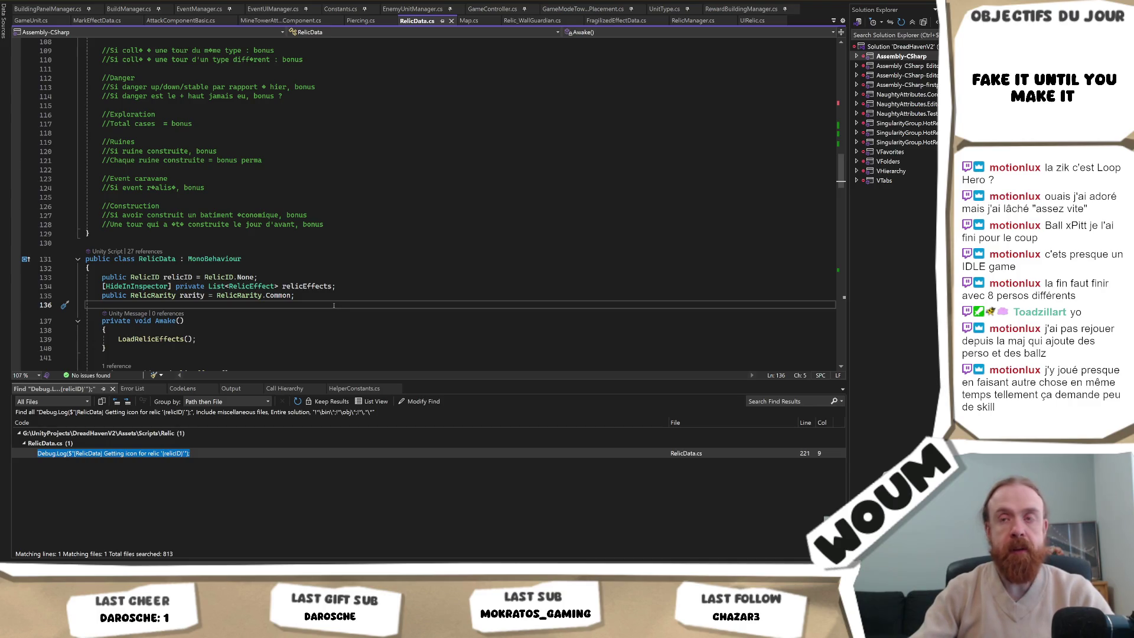
click(312, 277)
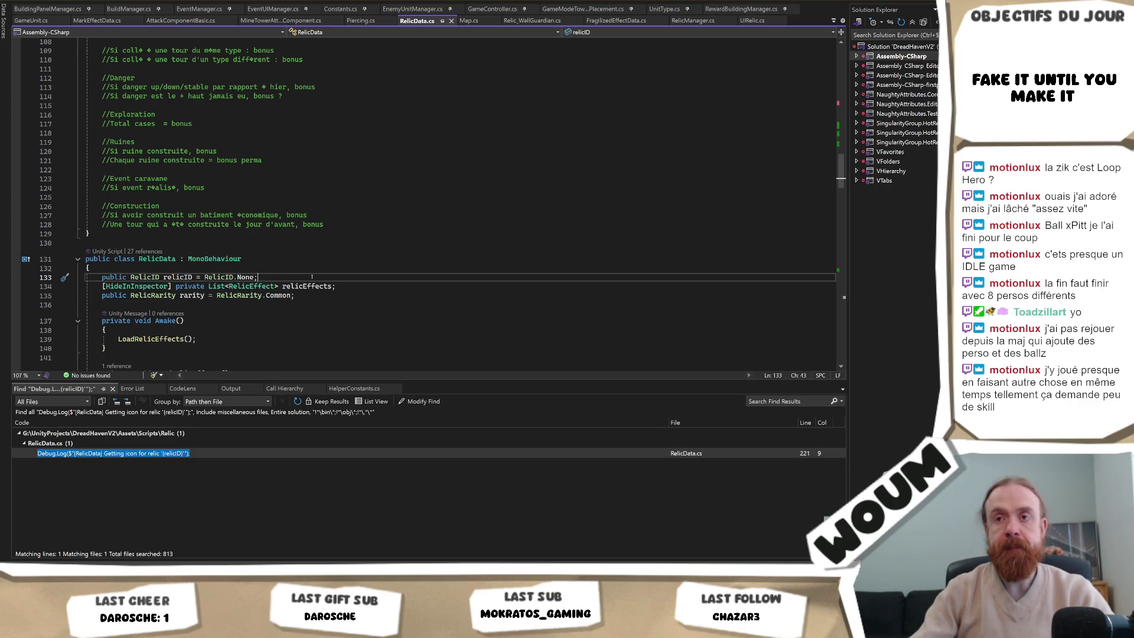
scroll(283, 275, down, 2)
click(263, 231)
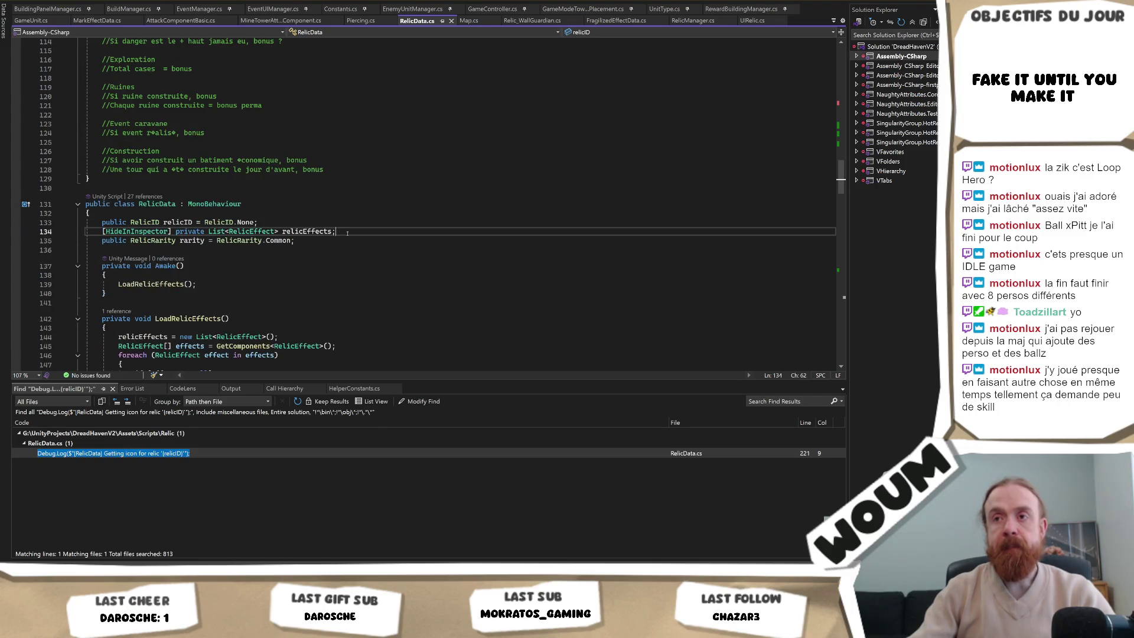
key(ctrl+d)
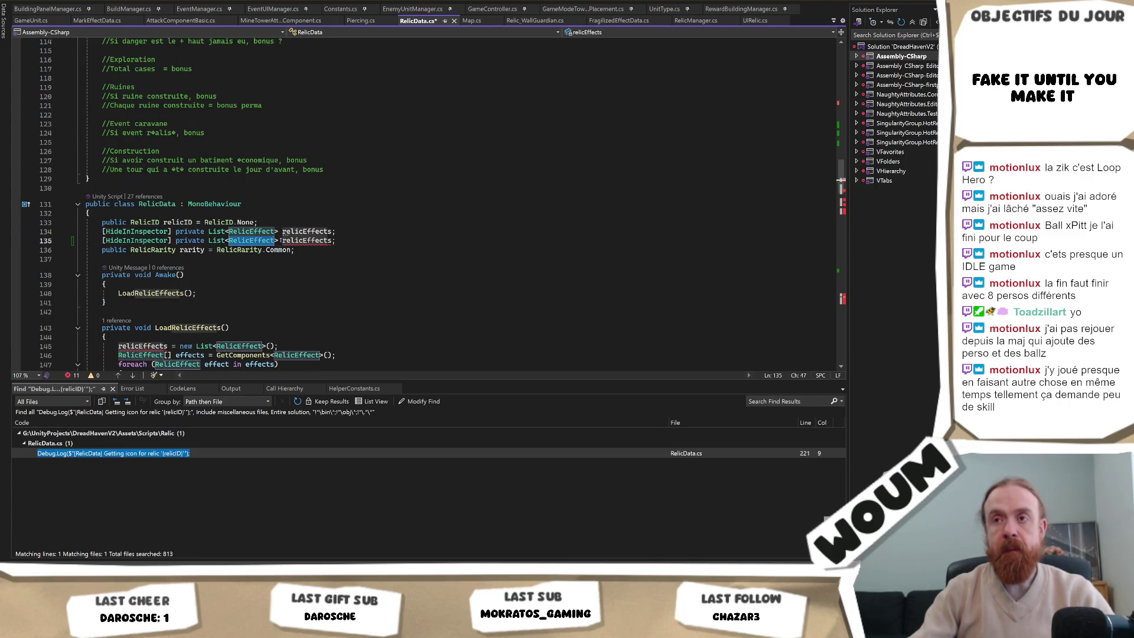
mouse_move(278, 241)
mouse_down()
mouse_move(208, 240)
mouse_move(280, 241)
mouse_up()
text(Sprite)
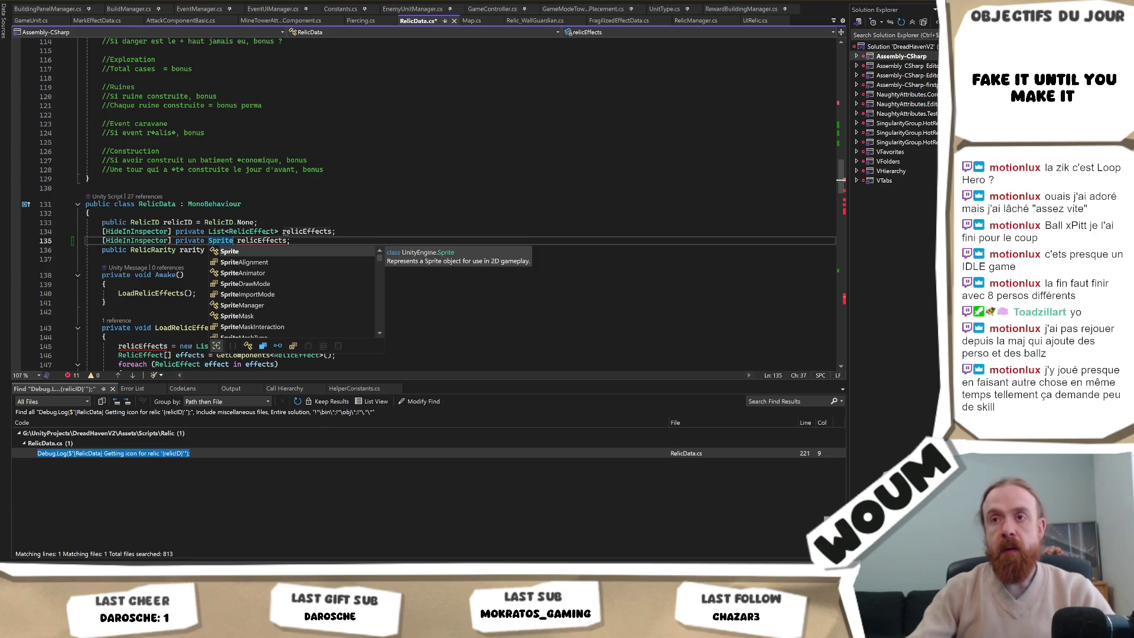
double_click(277, 241)
text(relicSprit)
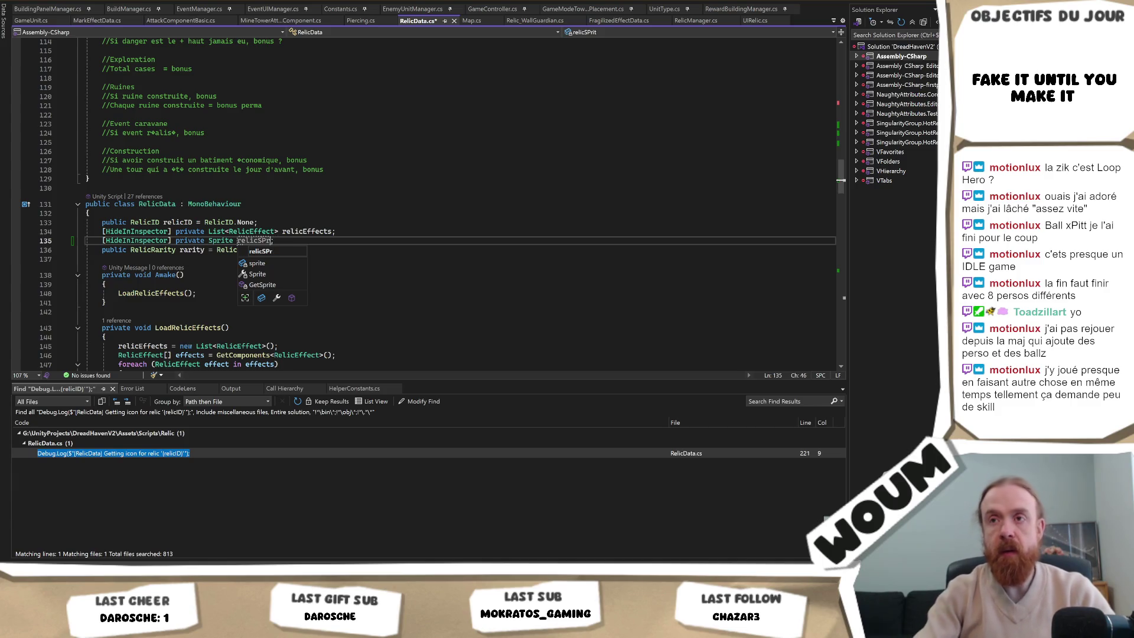
key(BackSpace)
key(BackSpace)
key(BackSpace)
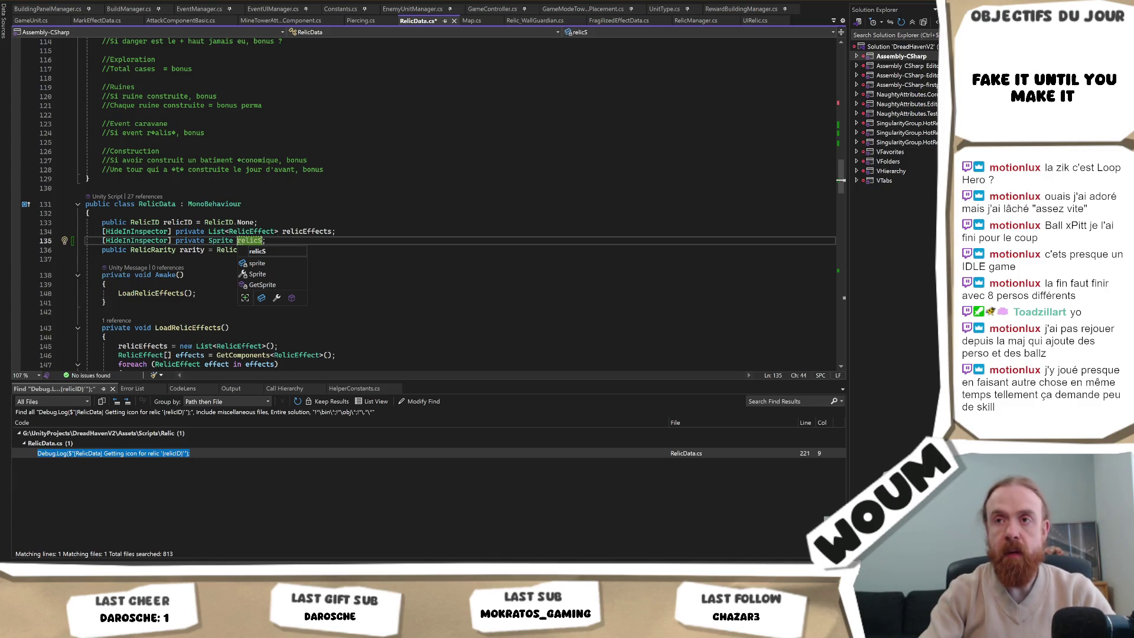
text(prite)
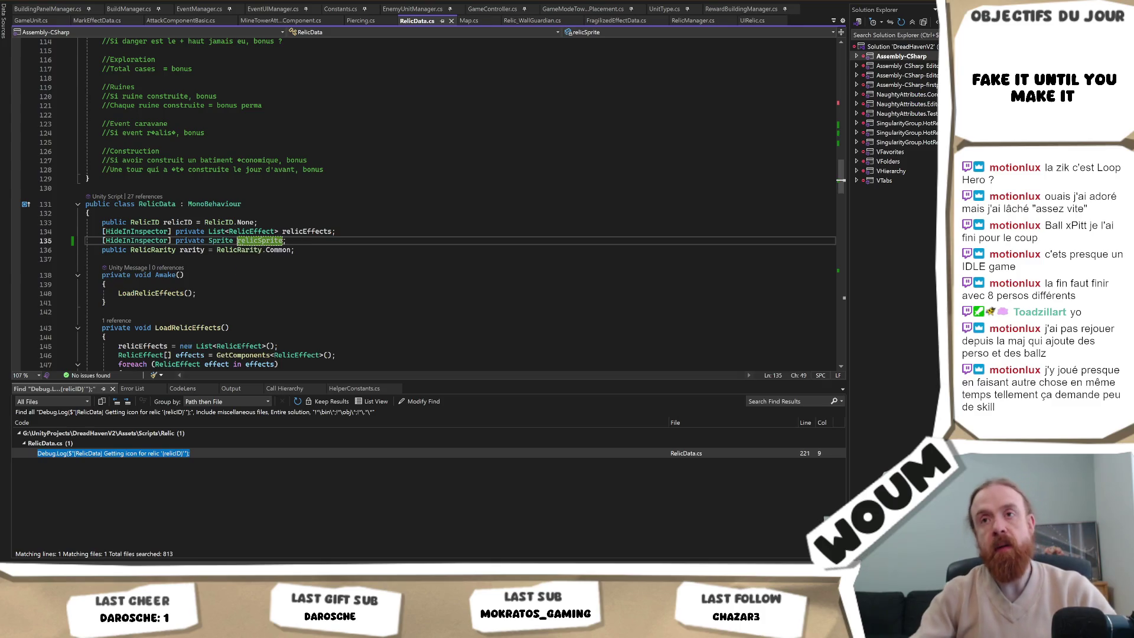
scroll(374, 249, down, 2)
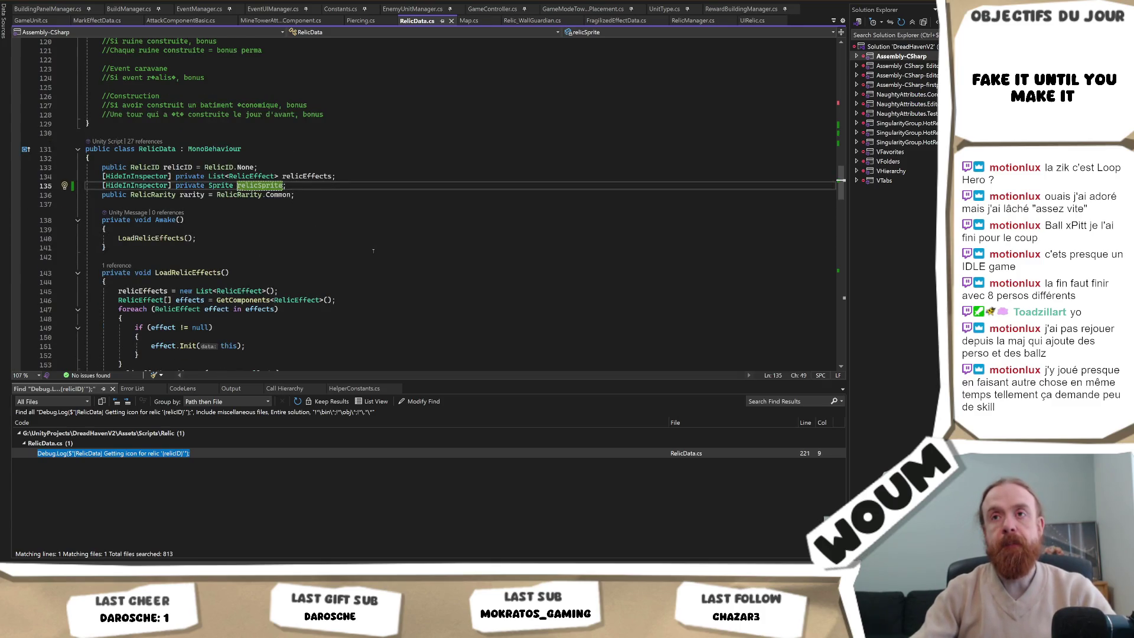
Collapse the OnValidate() method inside the #if UNITY_EDITOR block of RelicData.cs.
scroll(373, 251, down, 1)
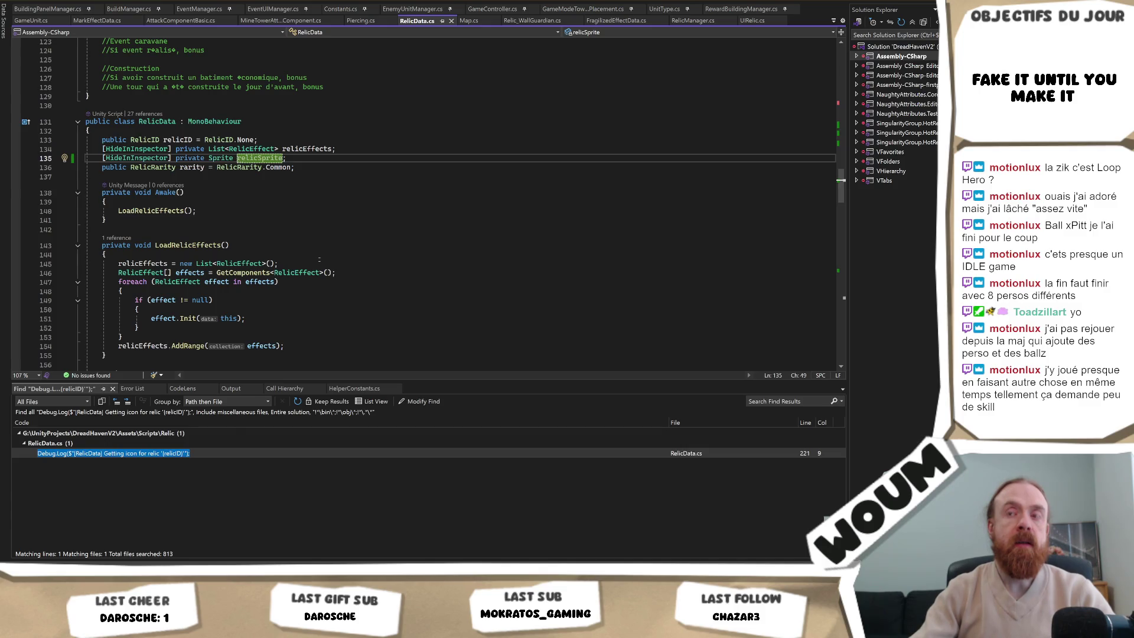
scroll(318, 259, down, 6)
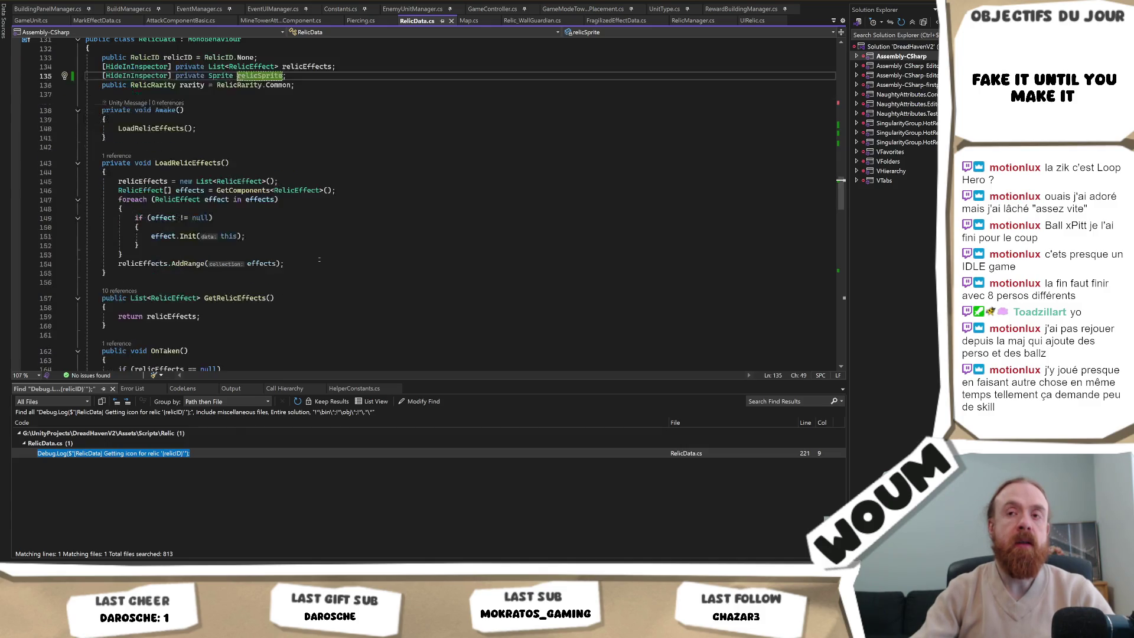
scroll(319, 259, down, 5)
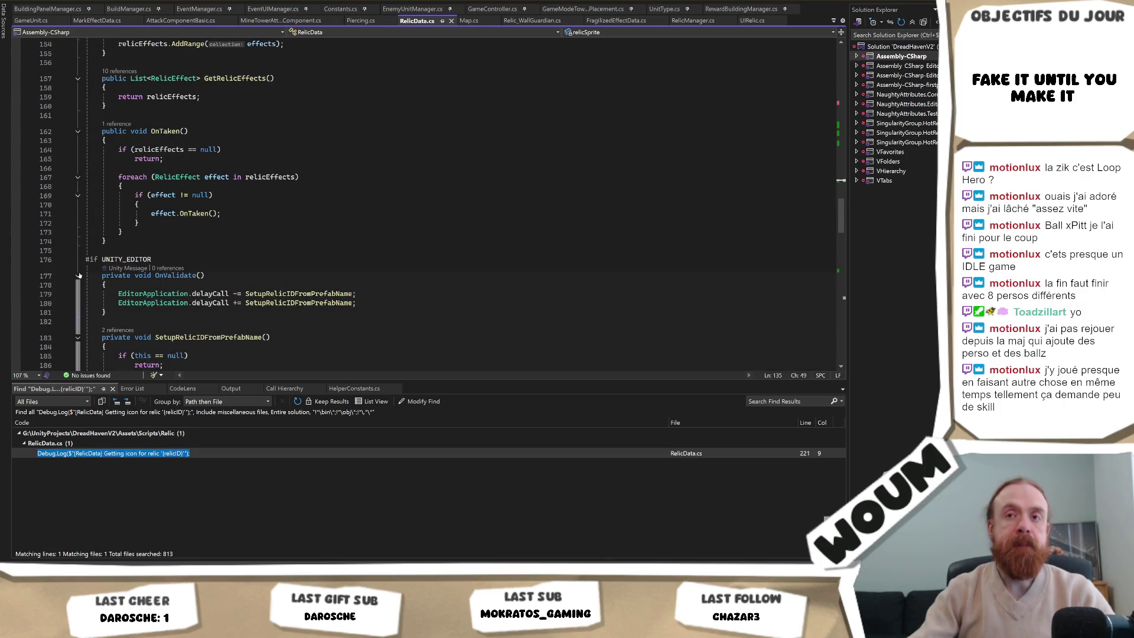
click(79, 276)
click(77, 276)
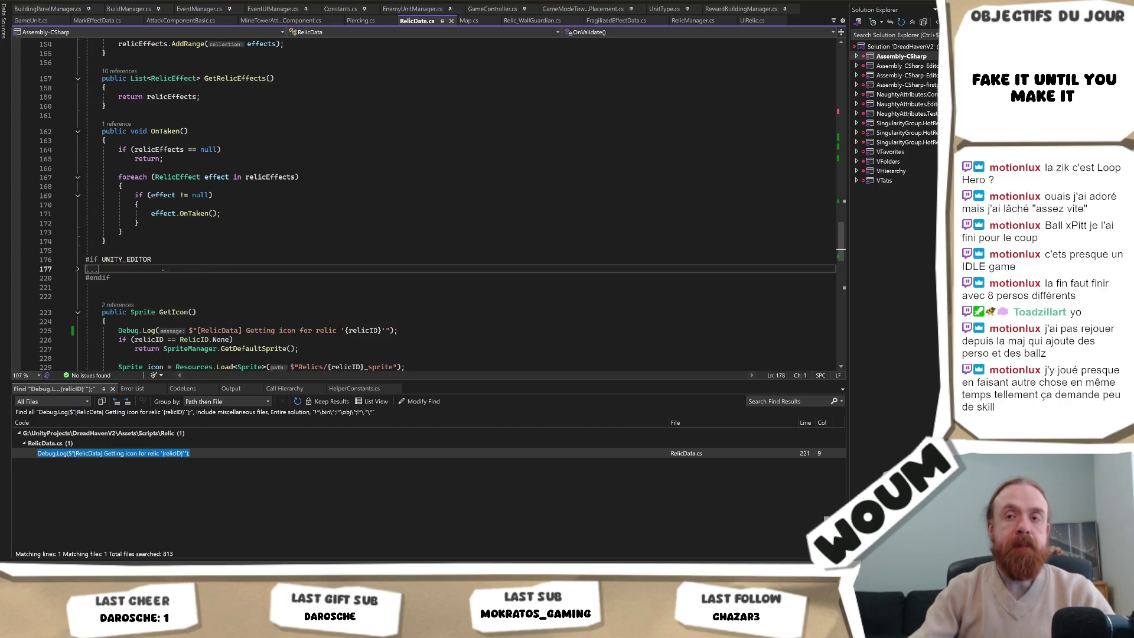
Delete the switch(relicID) fallback block from GetIcon.
scroll(297, 260, down, 2)
scroll(394, 244, down, 2)
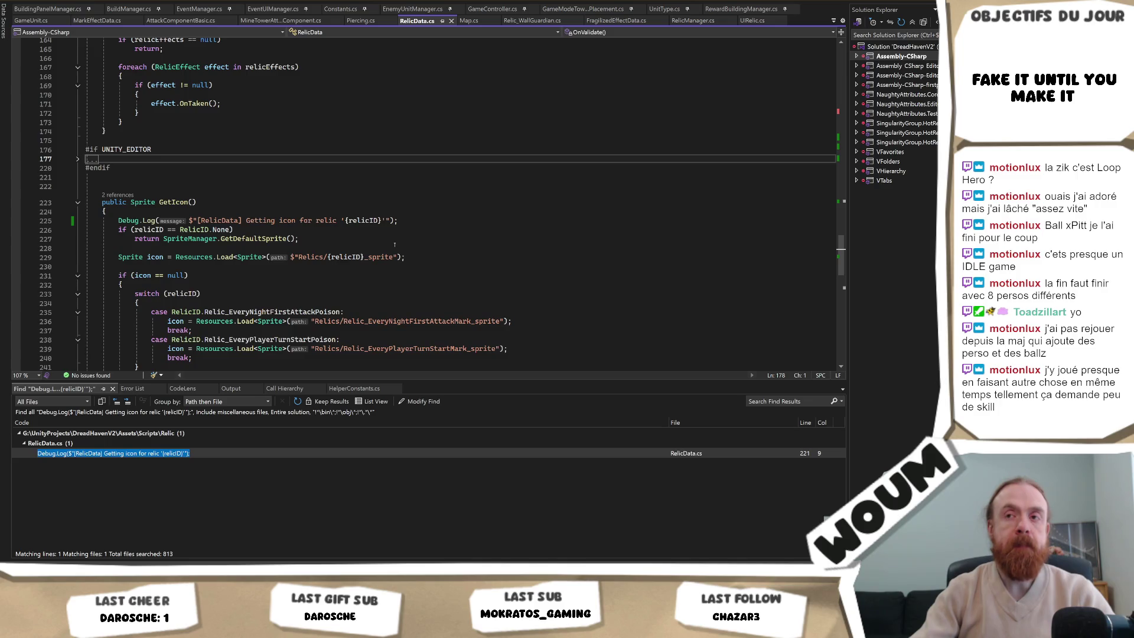
click(387, 250)
key(Tab)
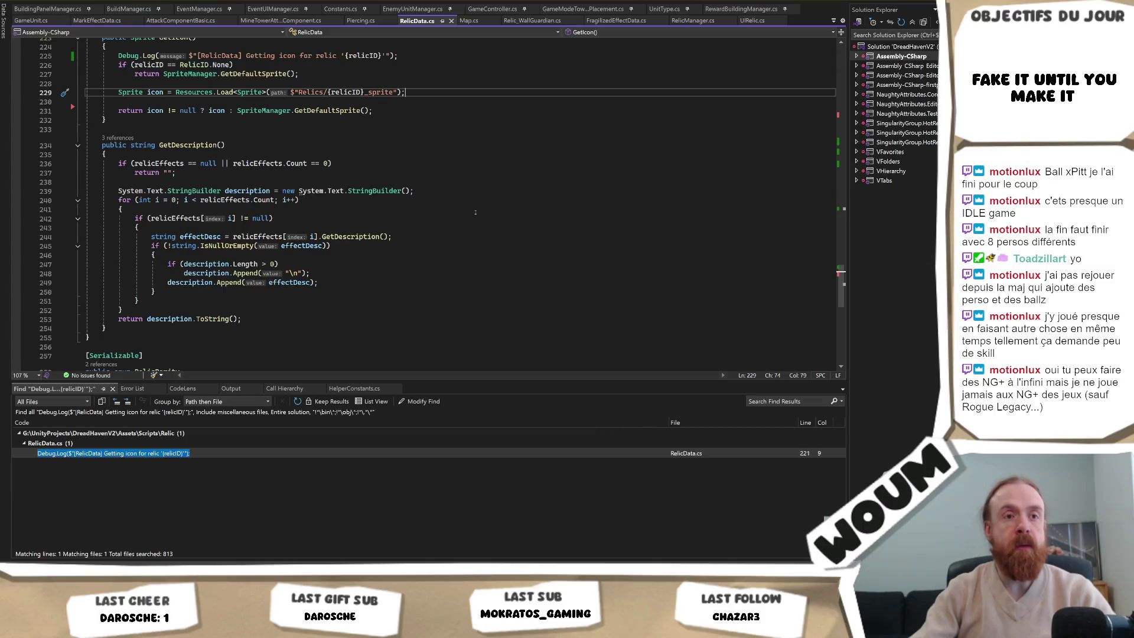
Place the caret on the blank line just above the GetIcon method.
scroll(475, 212, up, 2)
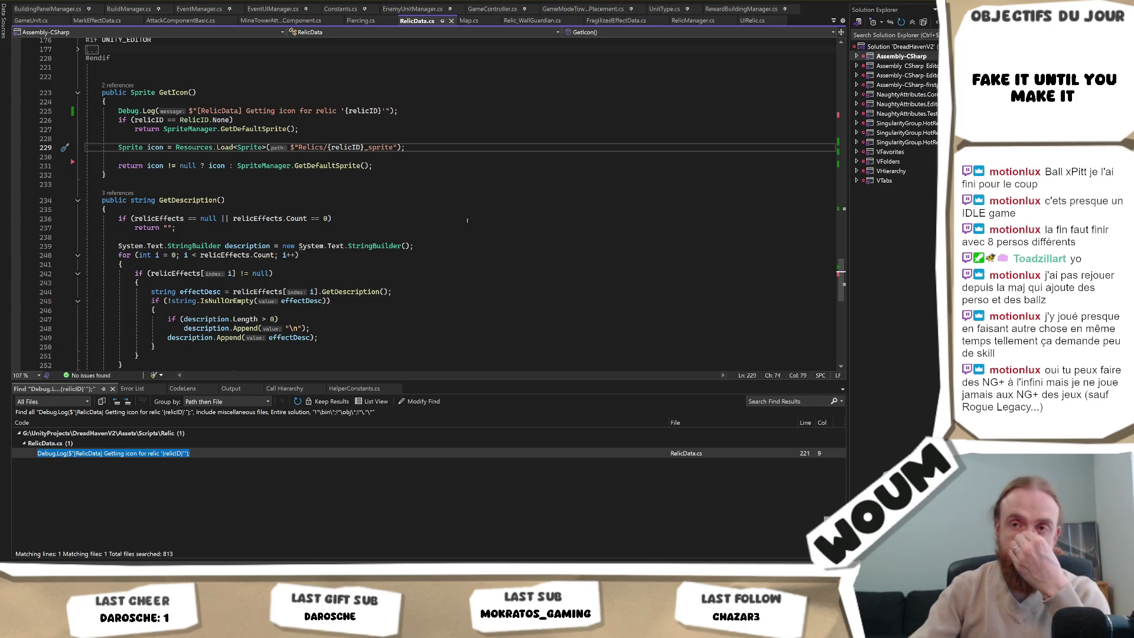
scroll(467, 223, up, 3)
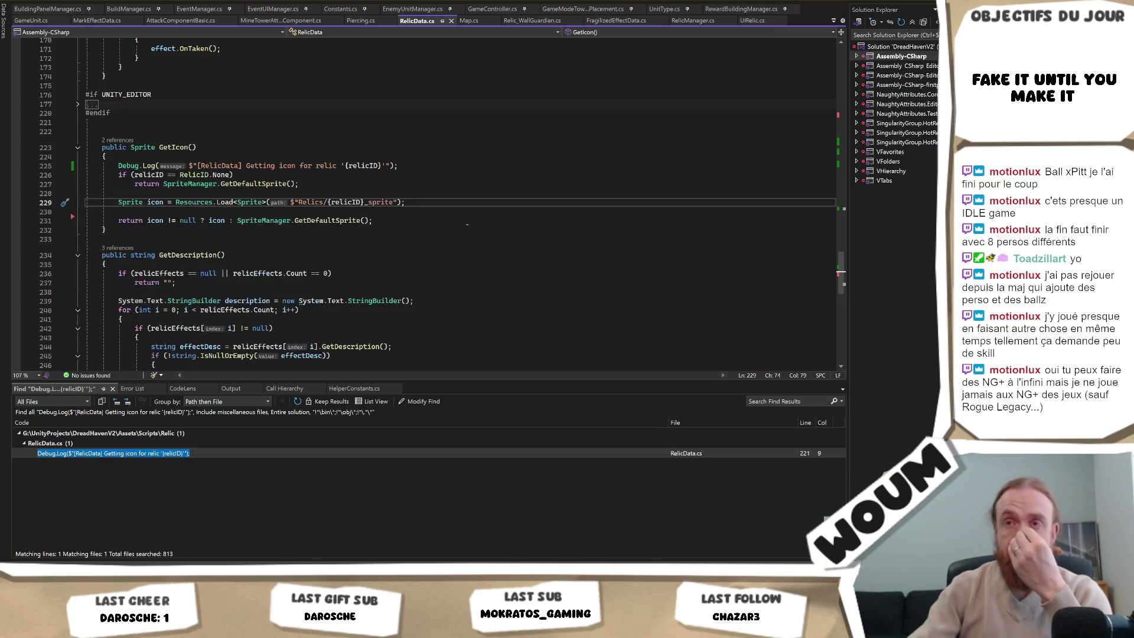
scroll(466, 224, up, 8)
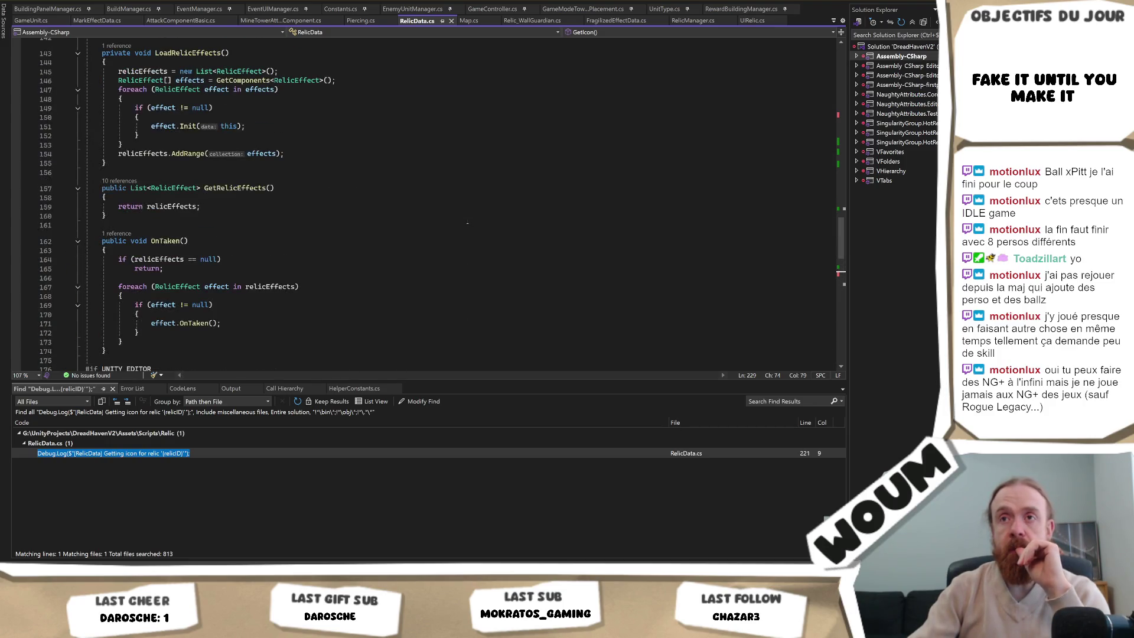
scroll(467, 223, up, 3)
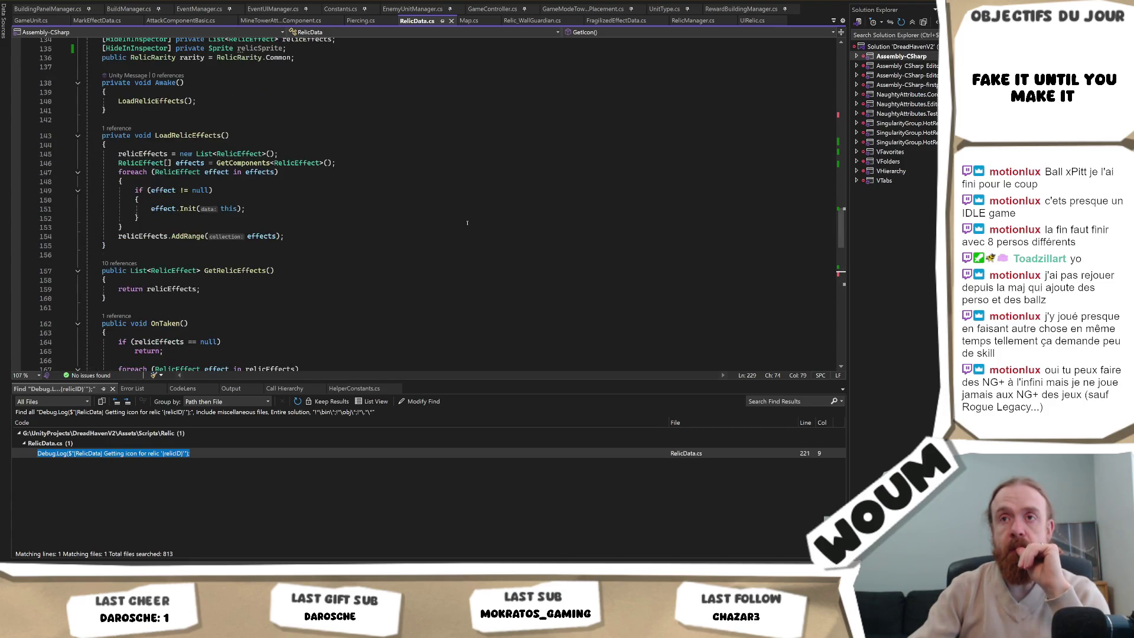
scroll(467, 224, down, 20)
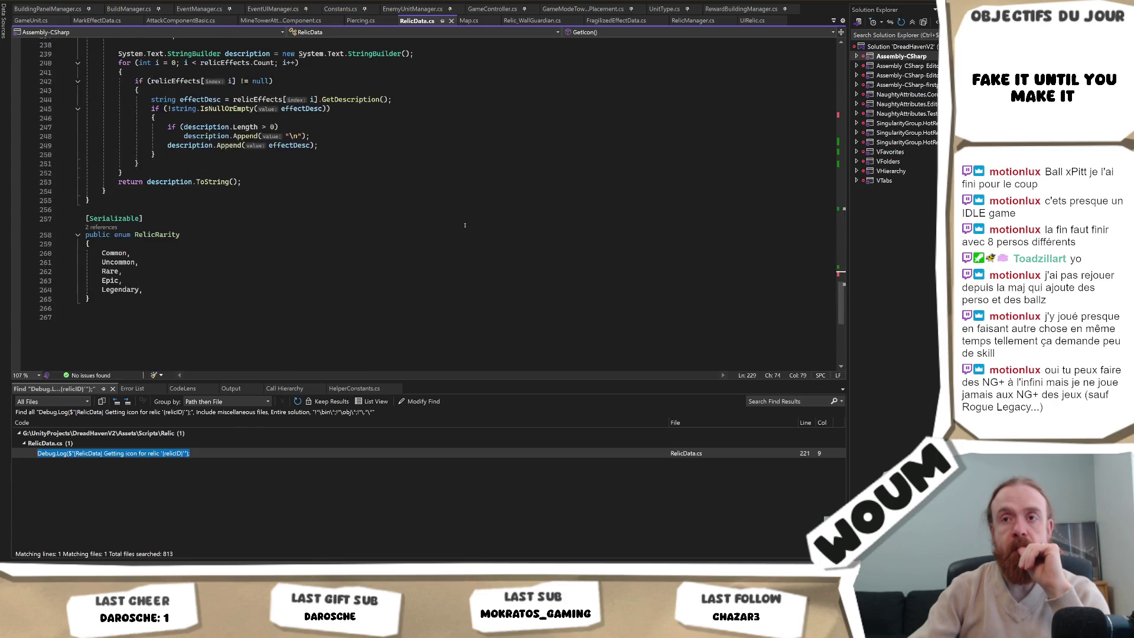
scroll(464, 225, up, 9)
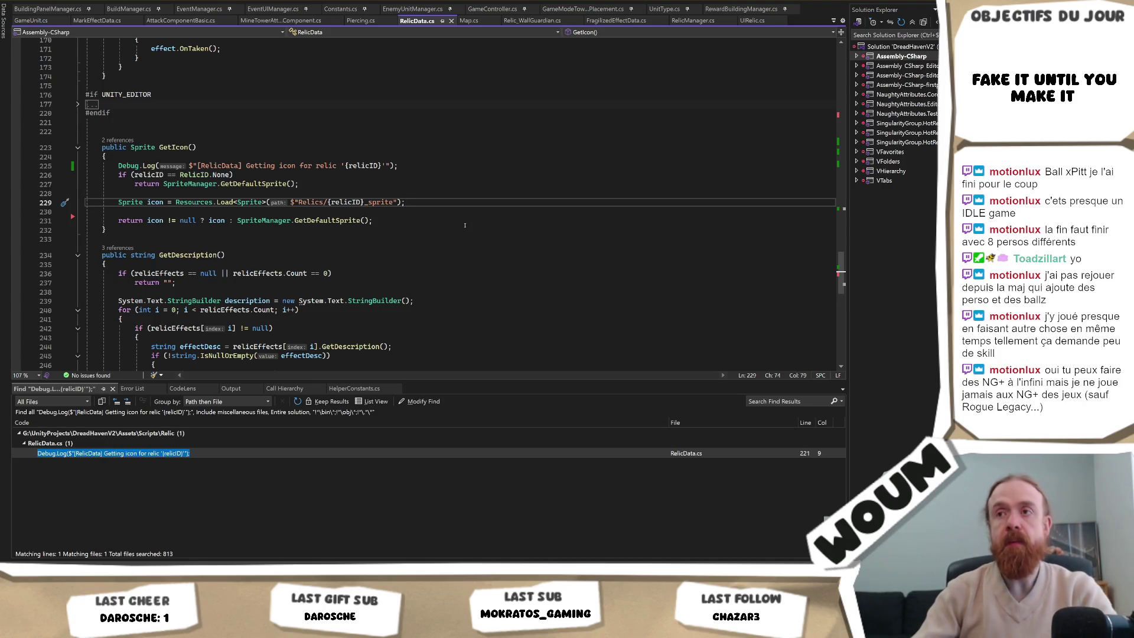
scroll(465, 225, up, 7)
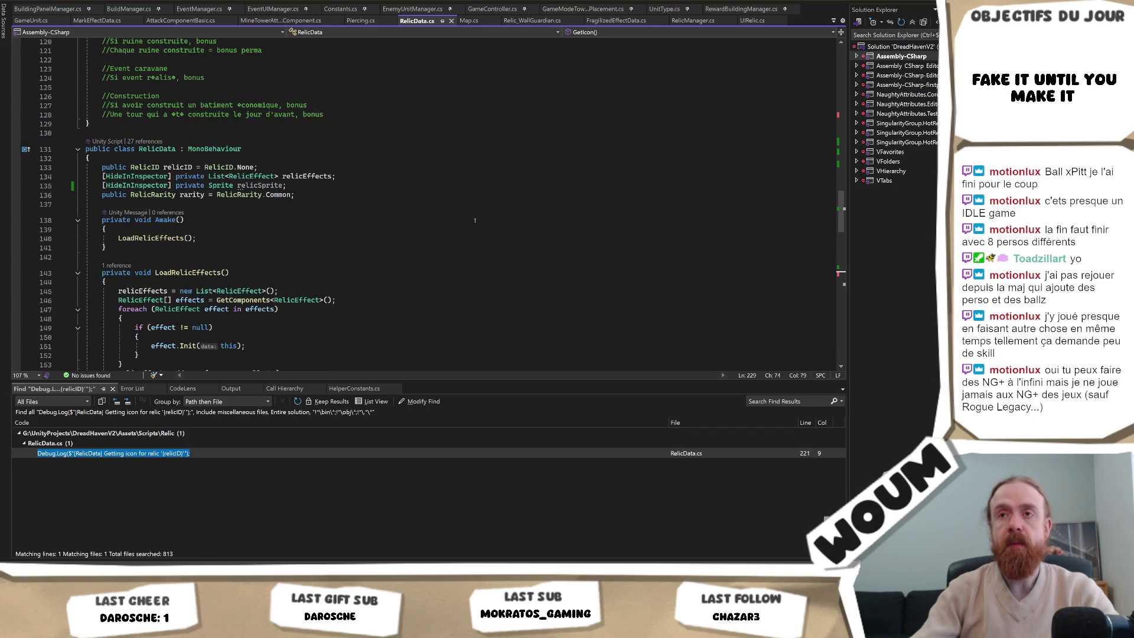
scroll(474, 220, up, 7)
scroll(474, 220, down, 7)
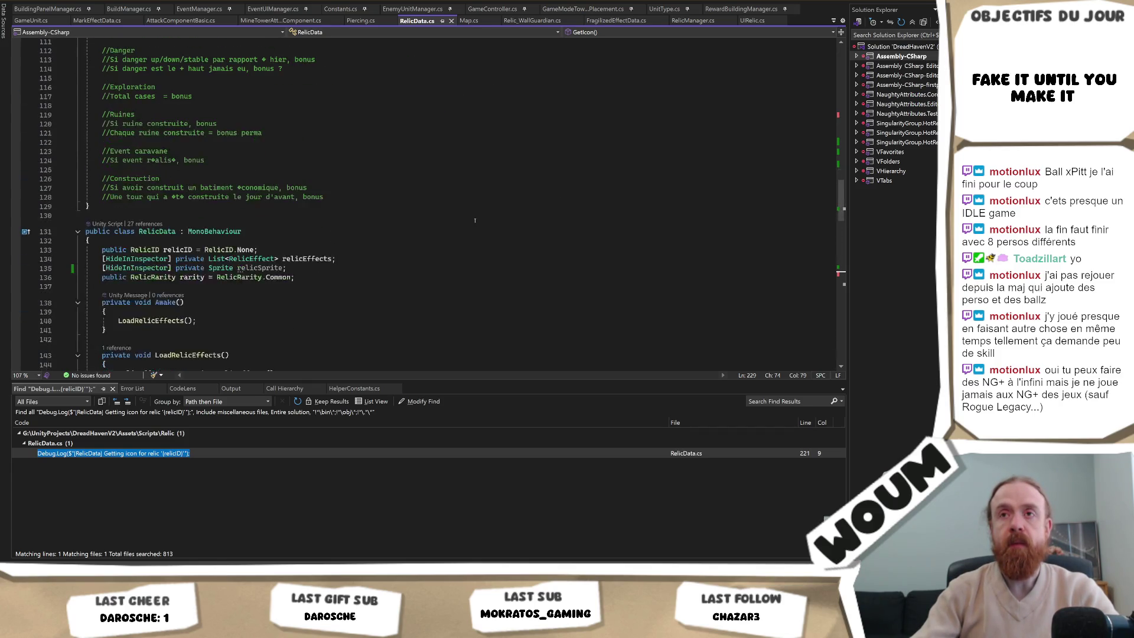
scroll(474, 220, down, 5)
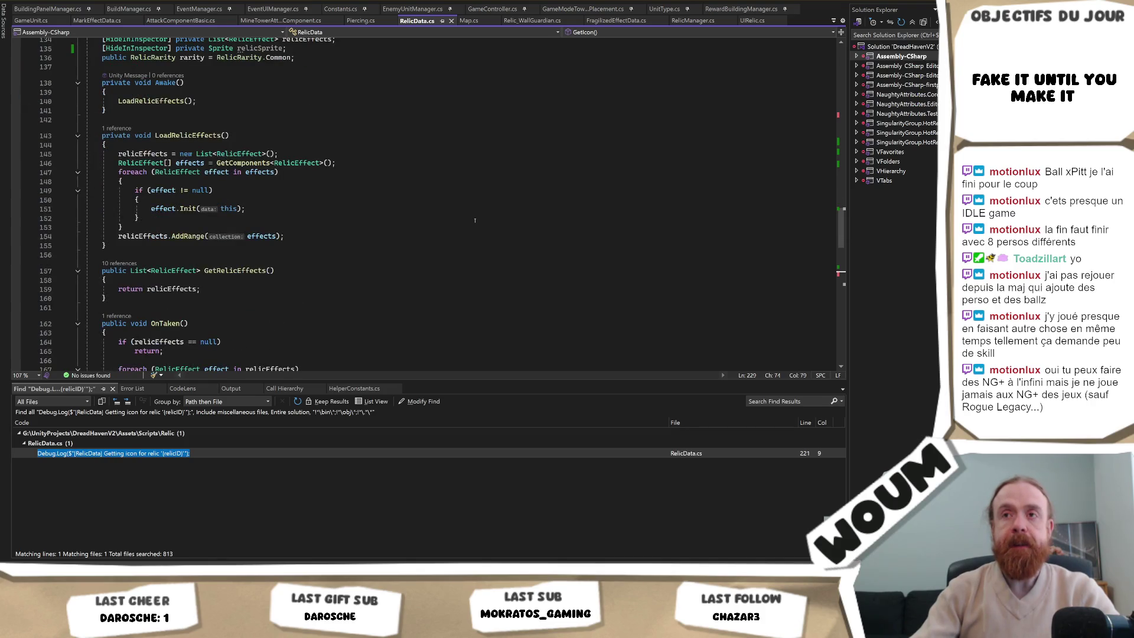
scroll(474, 220, down, 10)
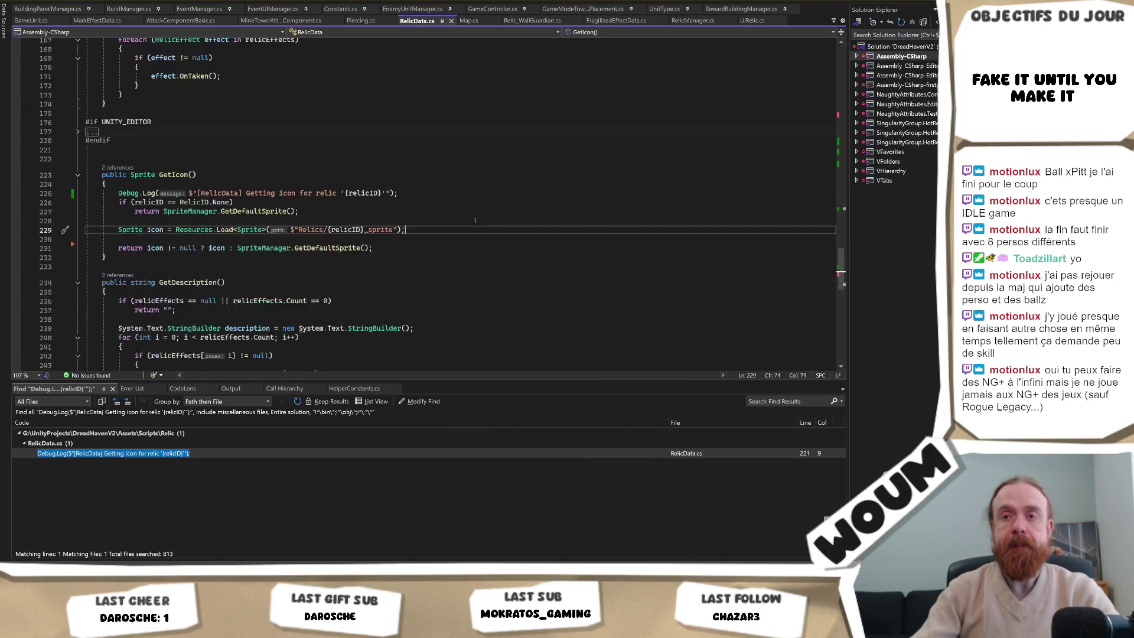
scroll(474, 221, down, 18)
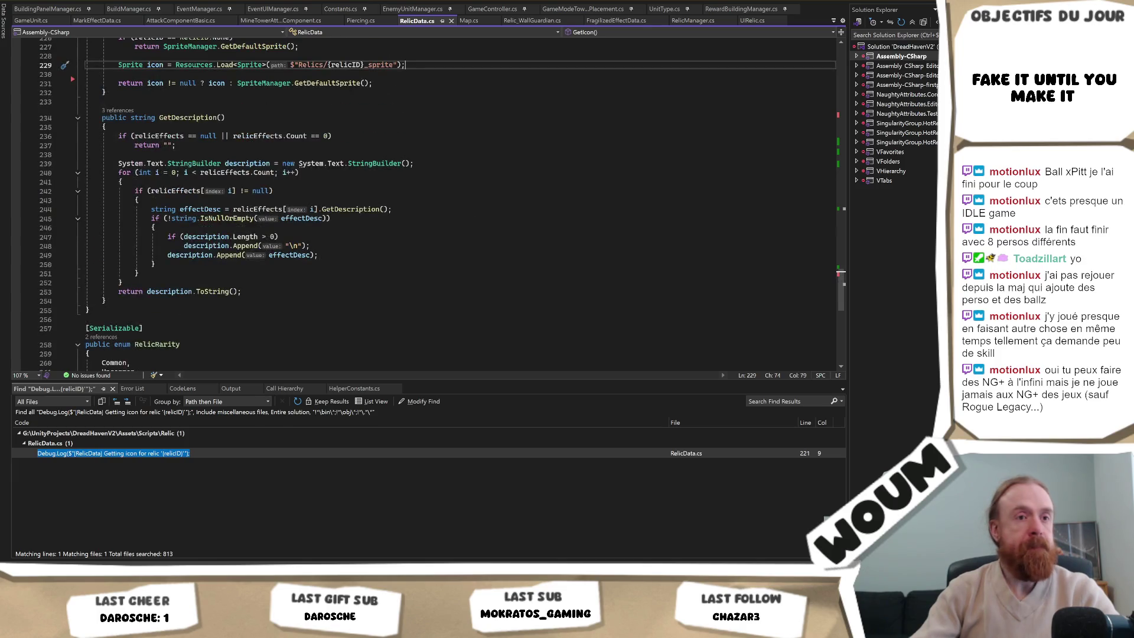
scroll(418, 221, up, 4)
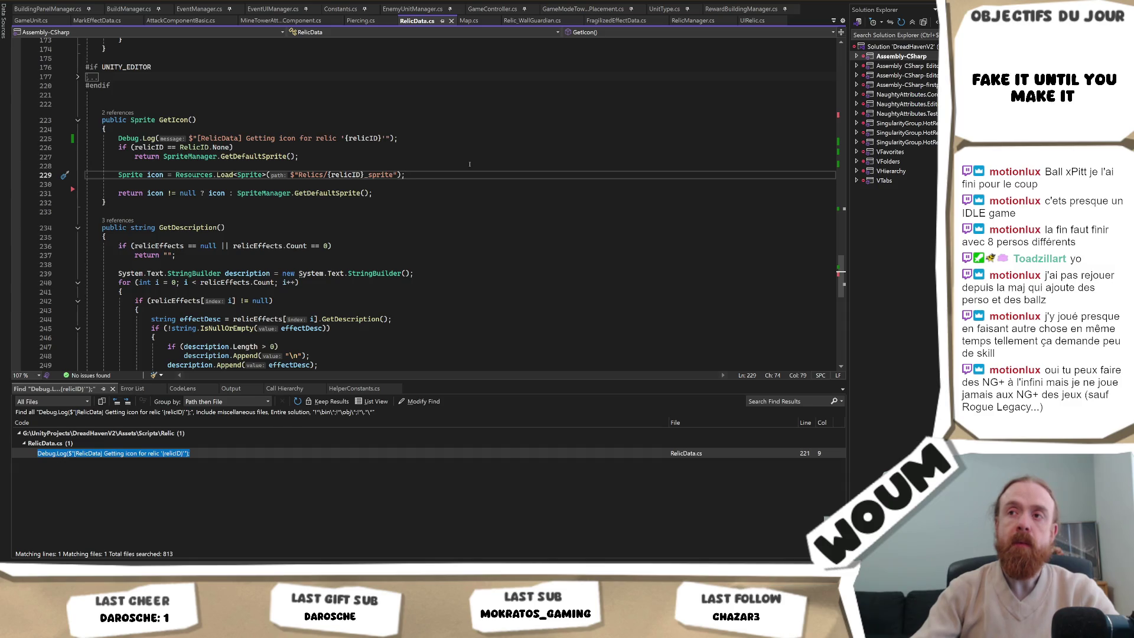
scroll(469, 164, up, 2)
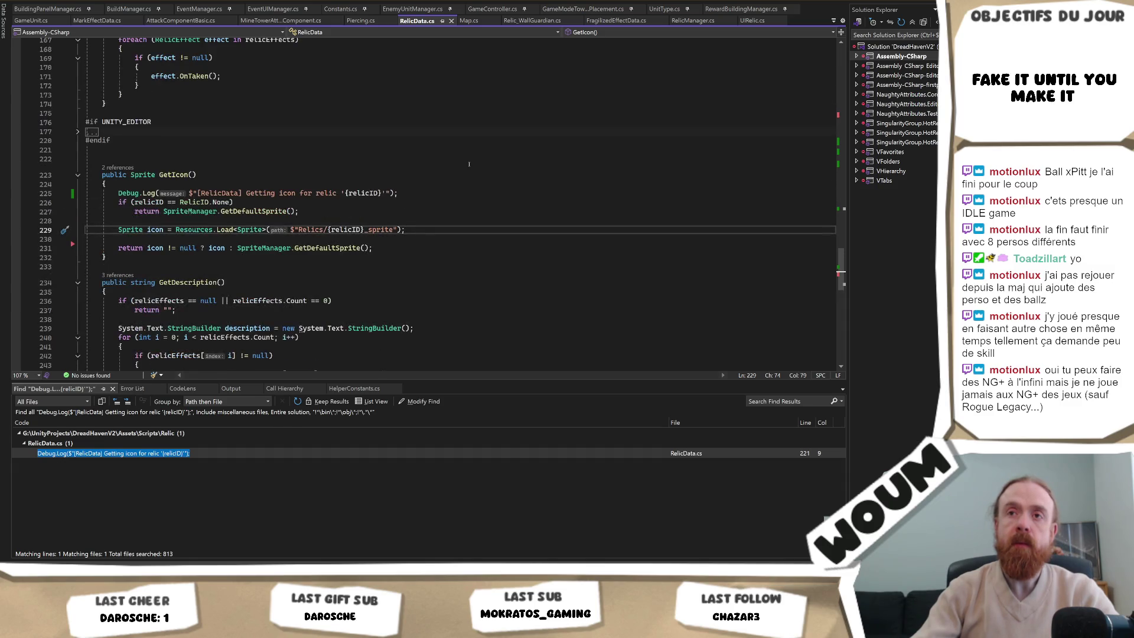
click(156, 158)
Add a public void SetIcon(Sprite icon) method that stores the sprite in relicSprite.
key(Return)
key(Return)
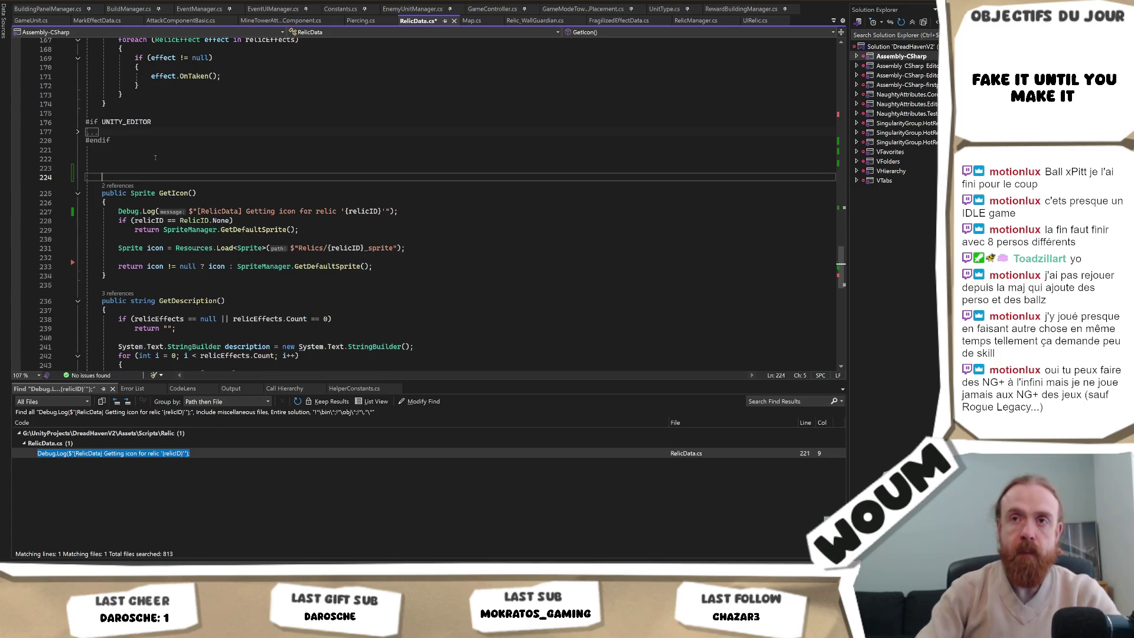
key(Down)
text(p)
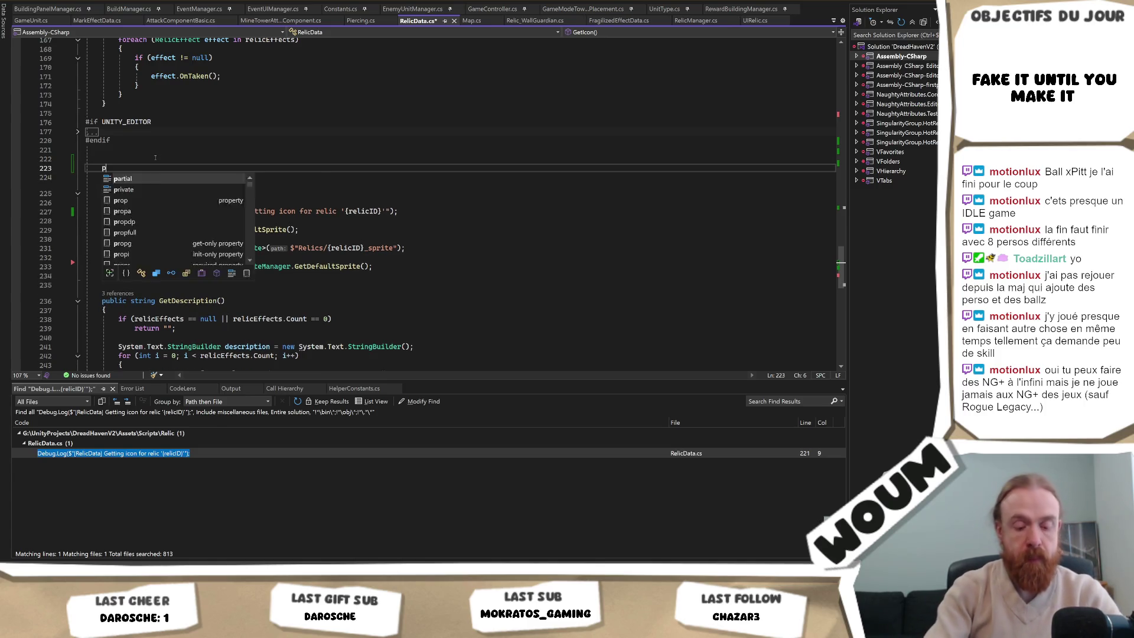
text(ublic voi)
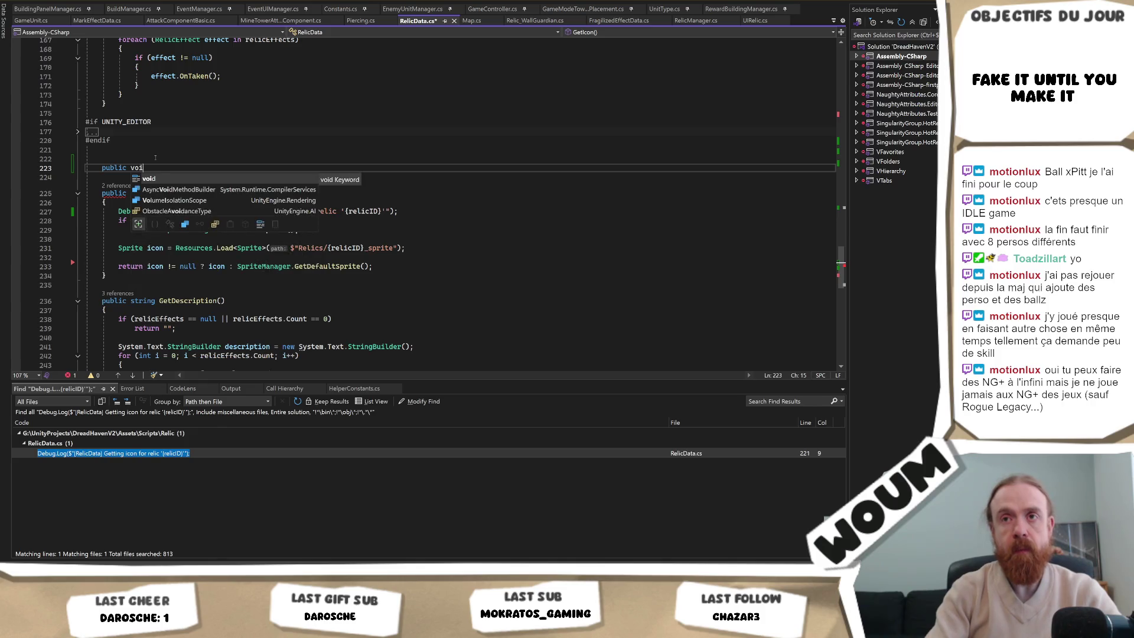
text(d Set)
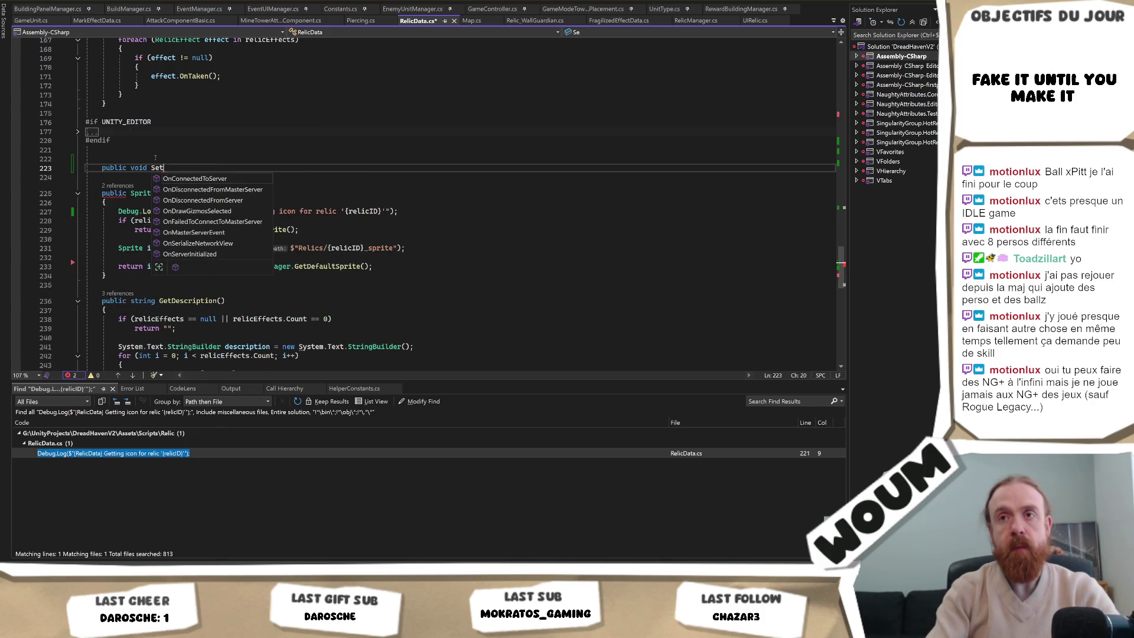
text(Icon()
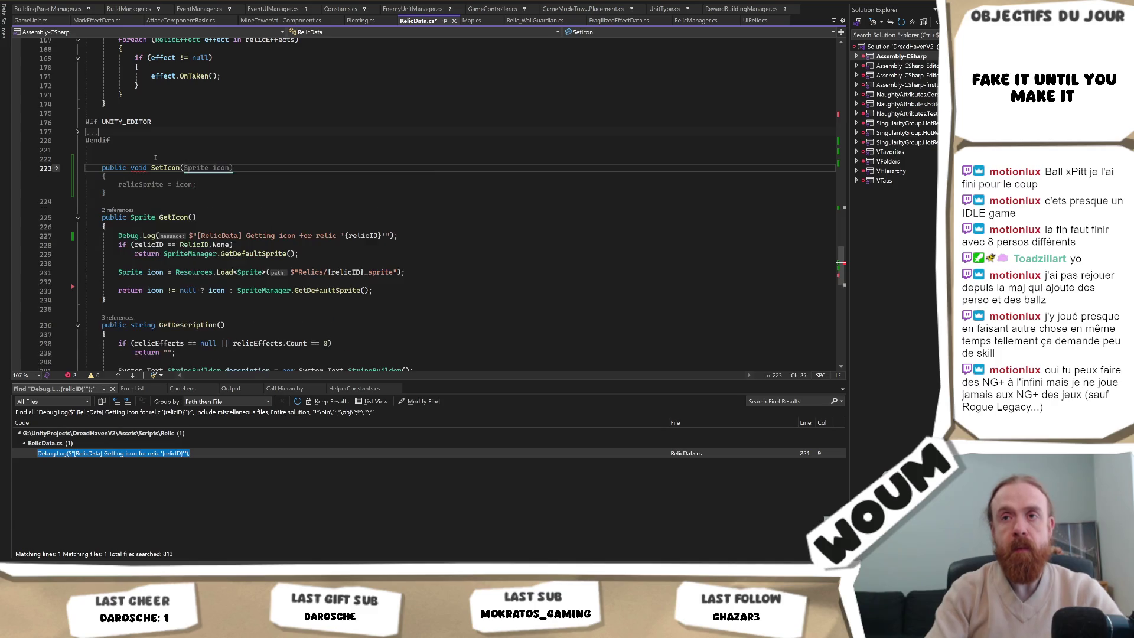
key(Tab)
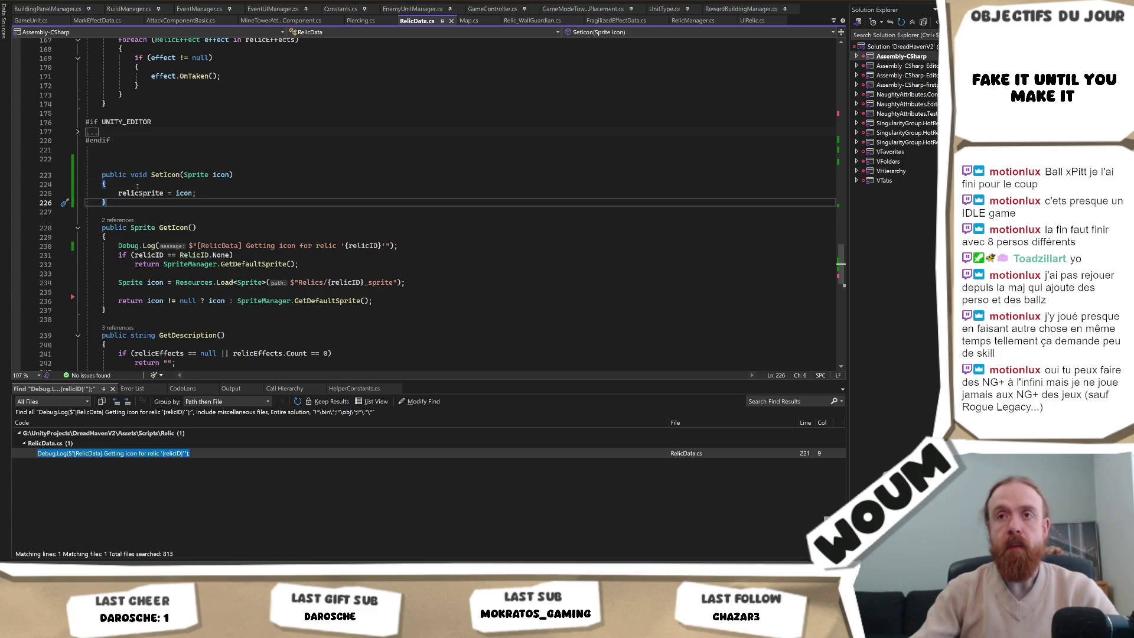
Make GetIcon simply return relicSprite, remove the old loading code, and save RelicData.cs.
double_click(141, 192)
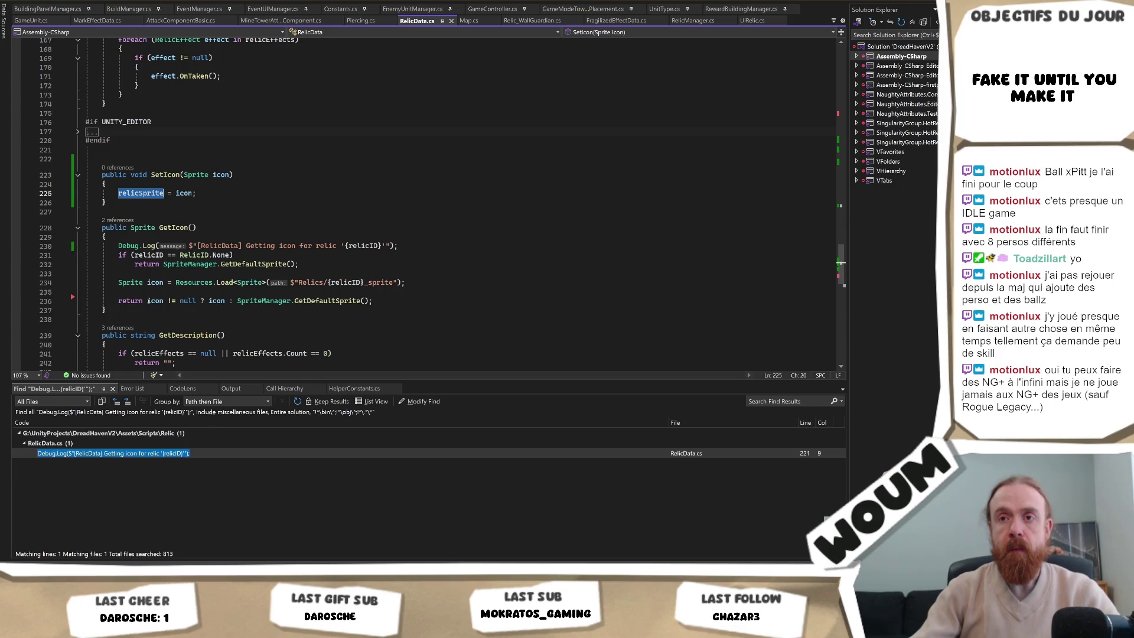
drag(147, 301, 370, 303)
text(relicSprite;)
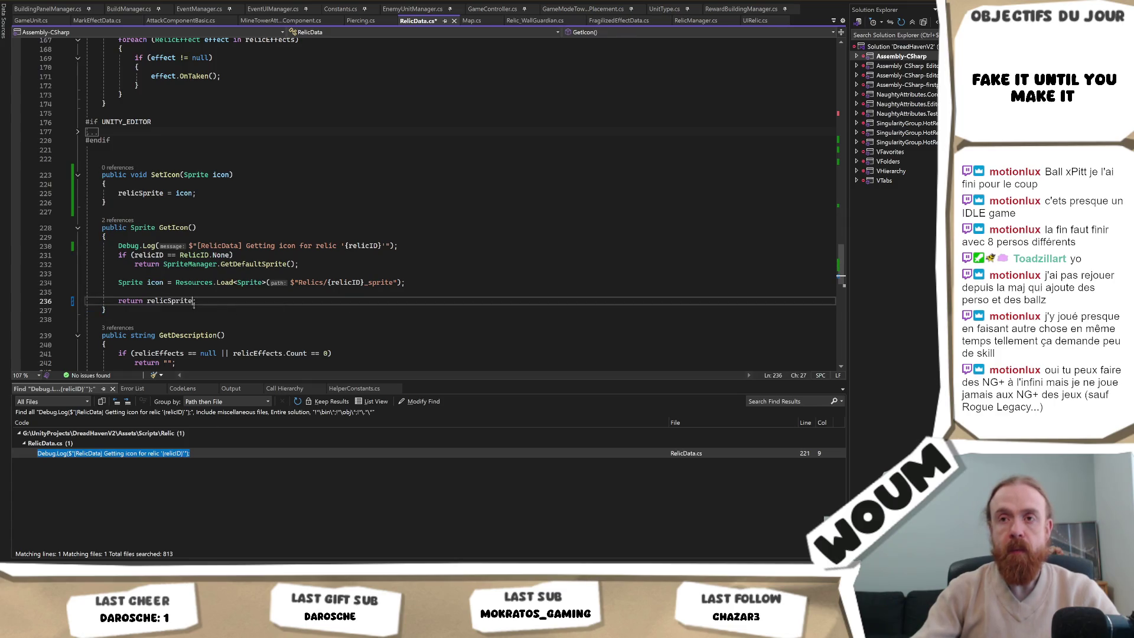
mouse_move(93, 292)
mouse_down()
mouse_move(112, 247)
mouse_move(203, 236)
mouse_up()
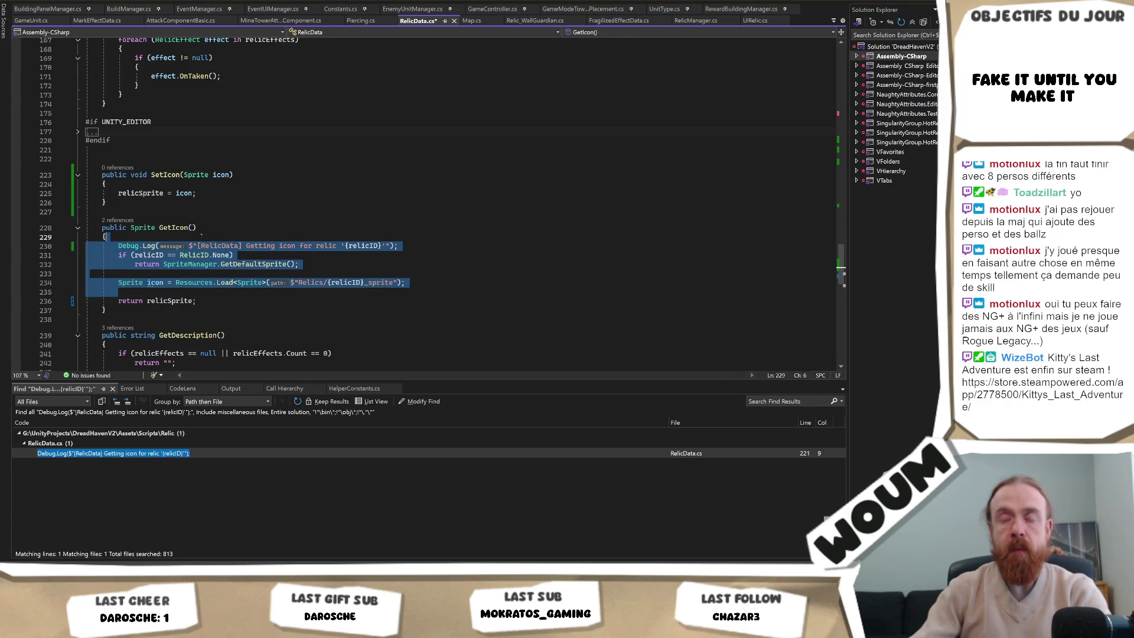
key(Delete)
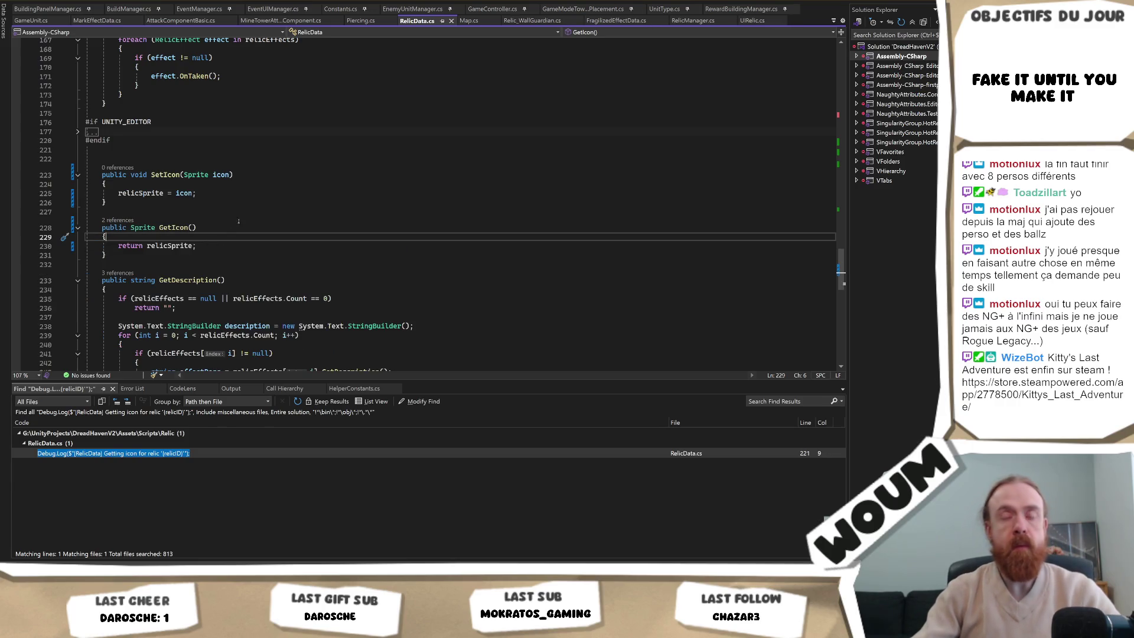
click(204, 228)
key(ctrl+s)
key(ctrl+Tab)
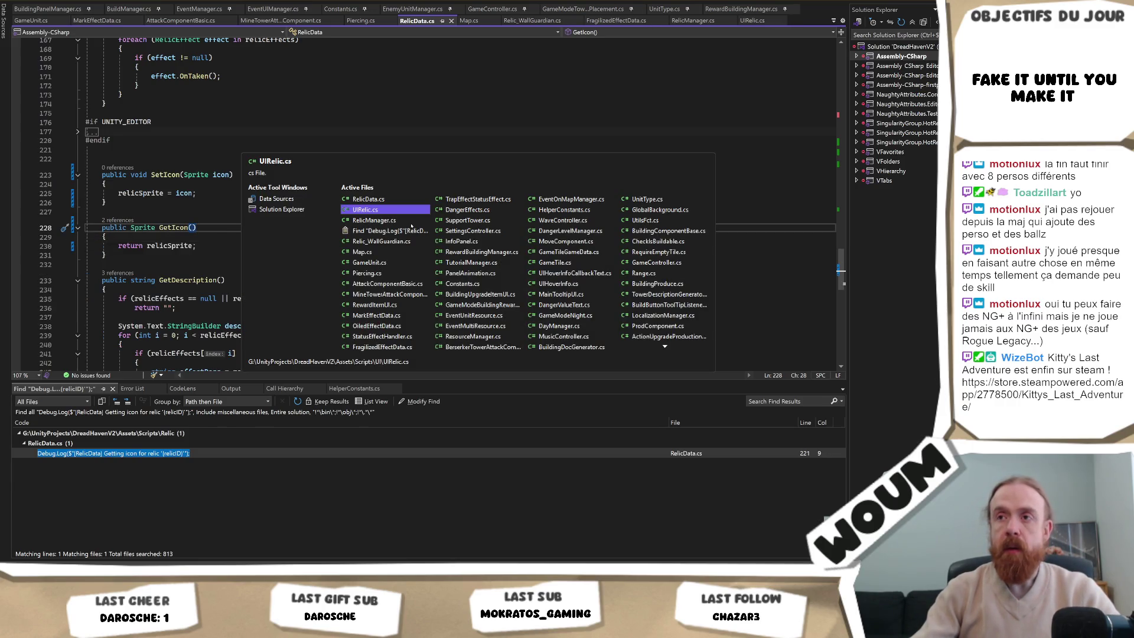
From RelicManager.cs, go to the RelicID enum definition and place the caret after Relic_WallGuardian.
click(362, 221)
scroll(328, 238, up, 8)
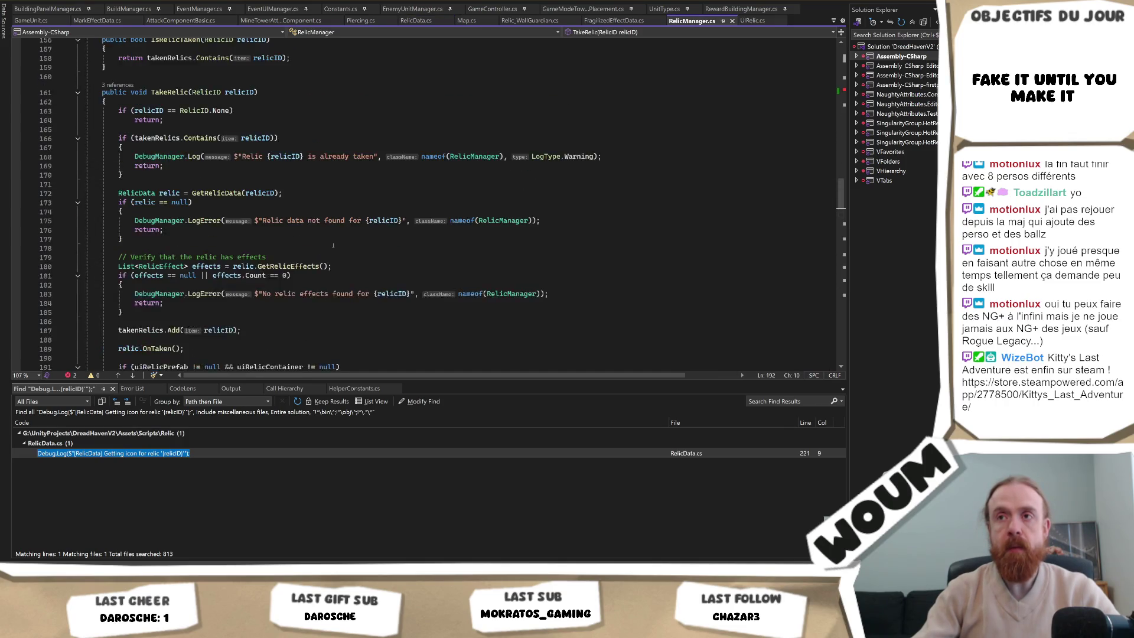
scroll(335, 257, up, 6)
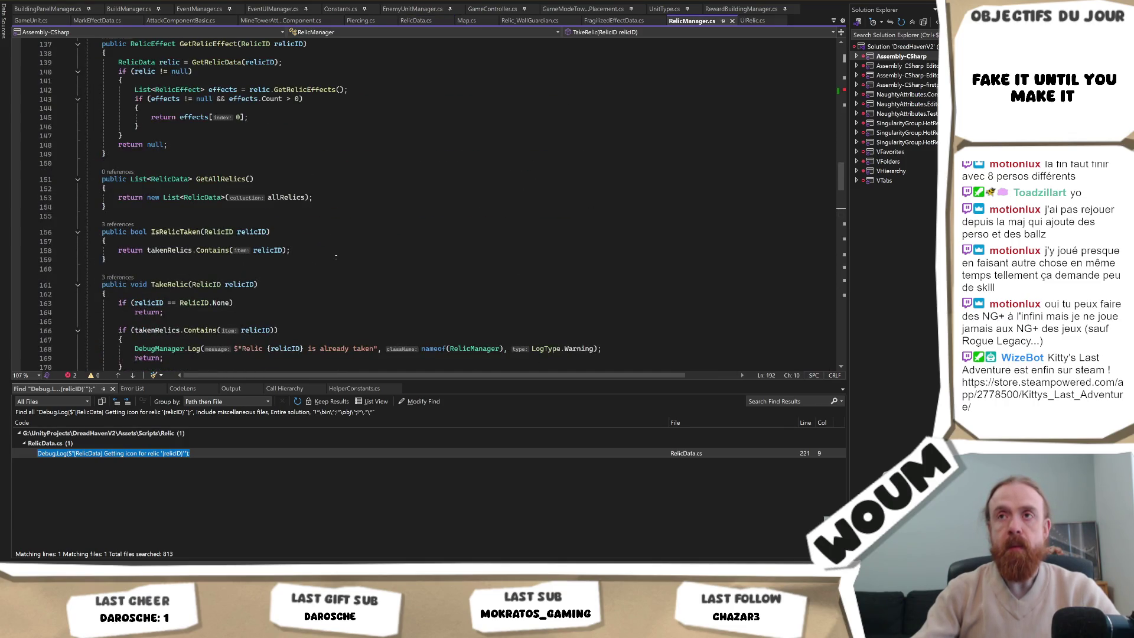
scroll(335, 257, up, 11)
scroll(336, 257, up, 20)
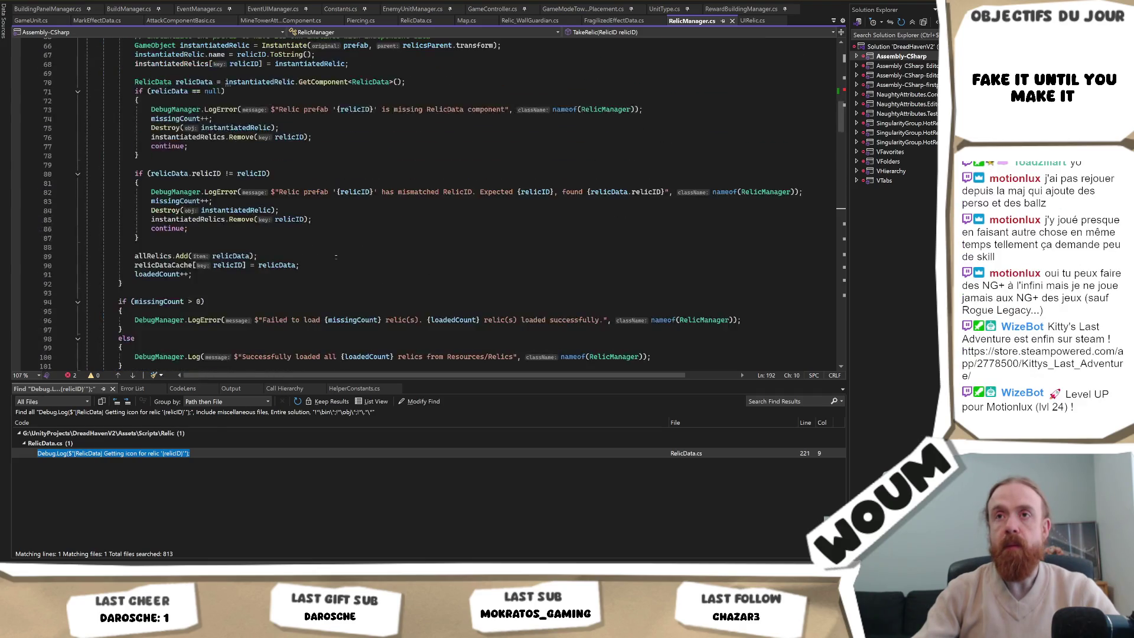
scroll(336, 257, up, 2)
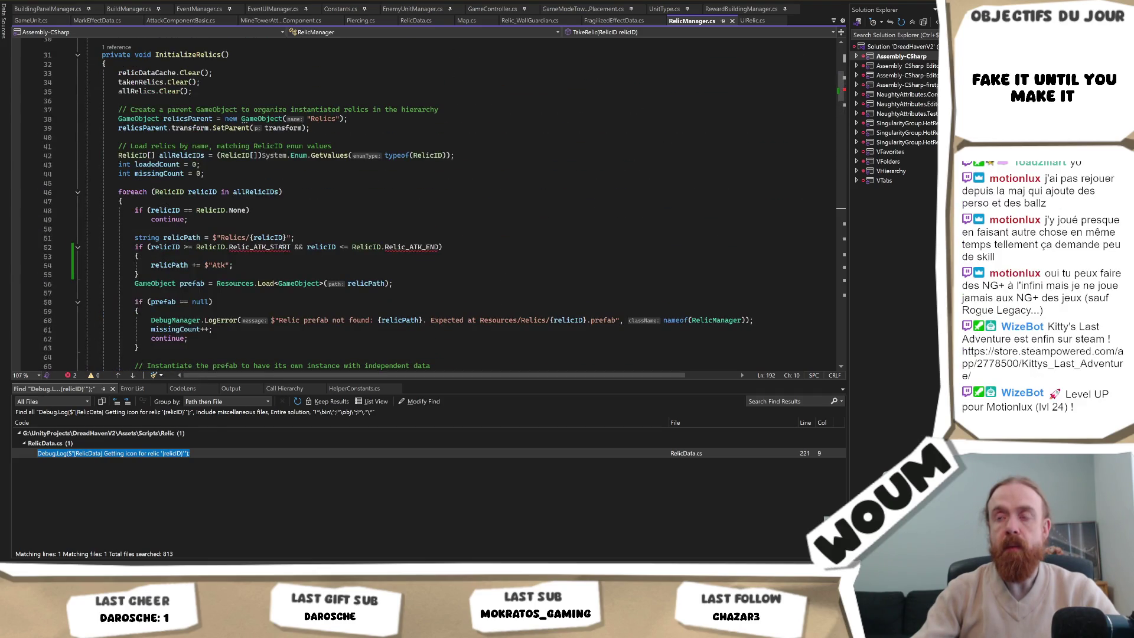
ctrl+click(370, 247)
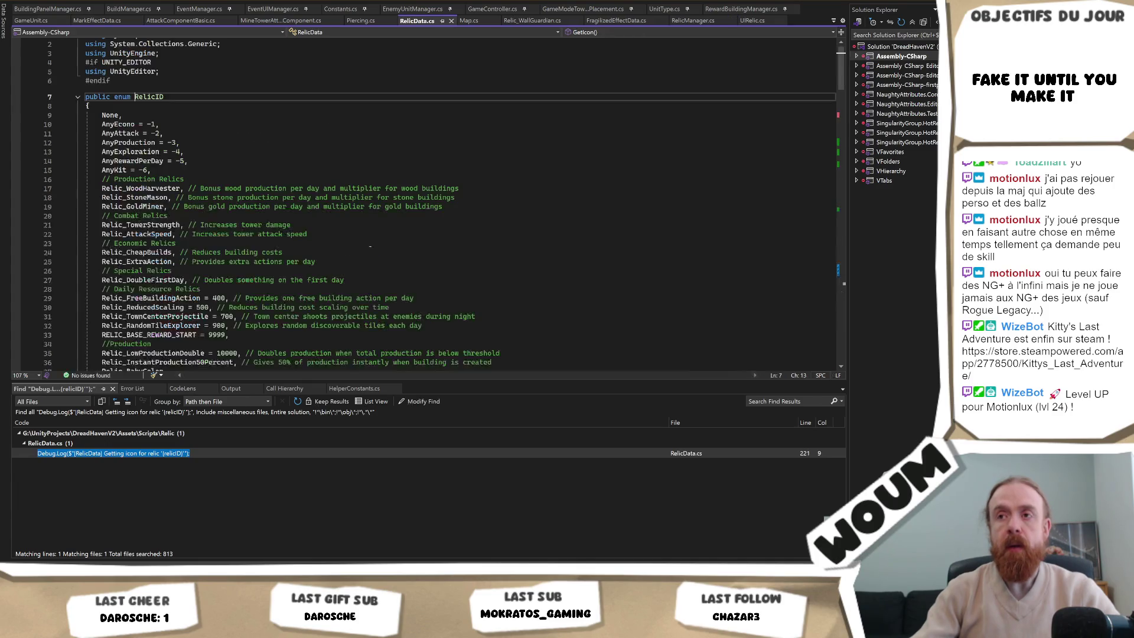
scroll(323, 253, down, 20)
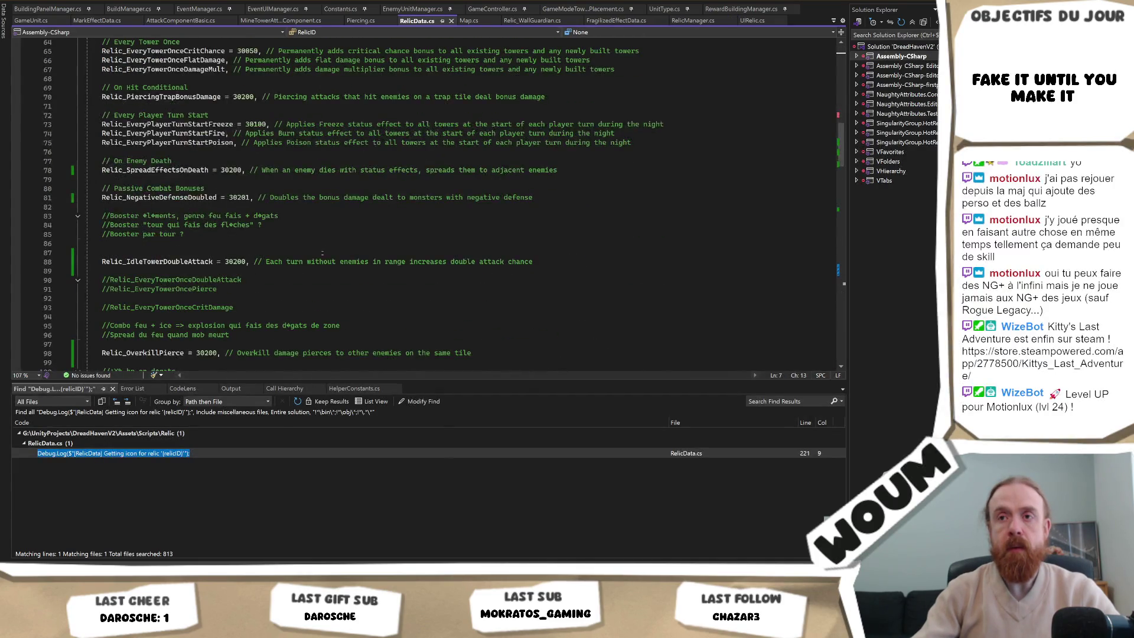
scroll(322, 253, down, 8)
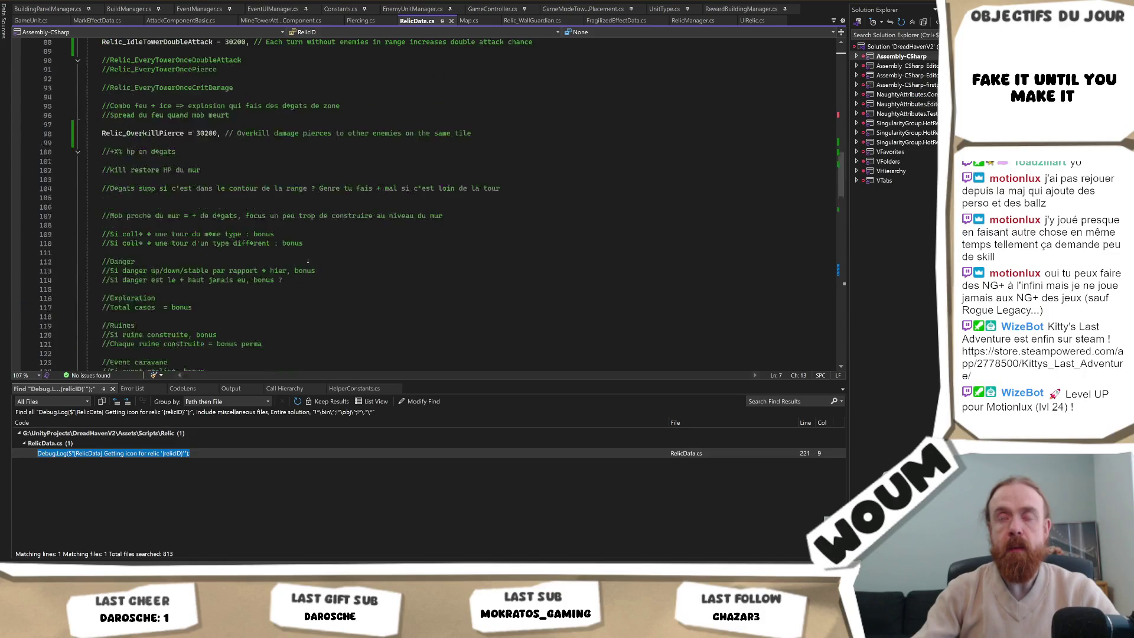
scroll(308, 260, up, 11)
scroll(307, 260, up, 6)
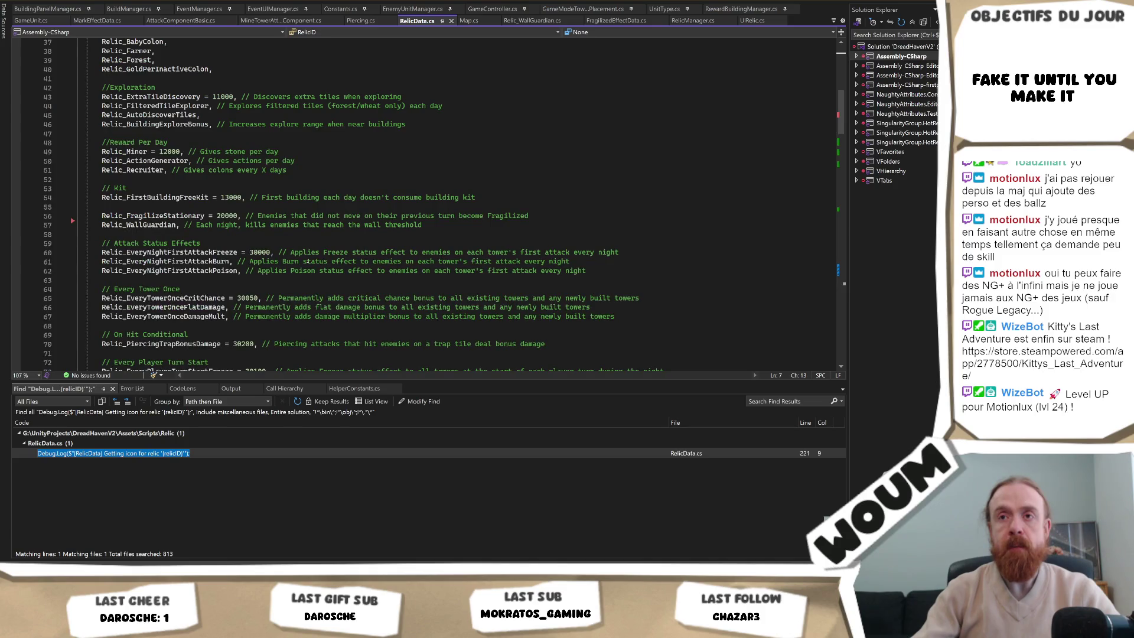
click(433, 224)
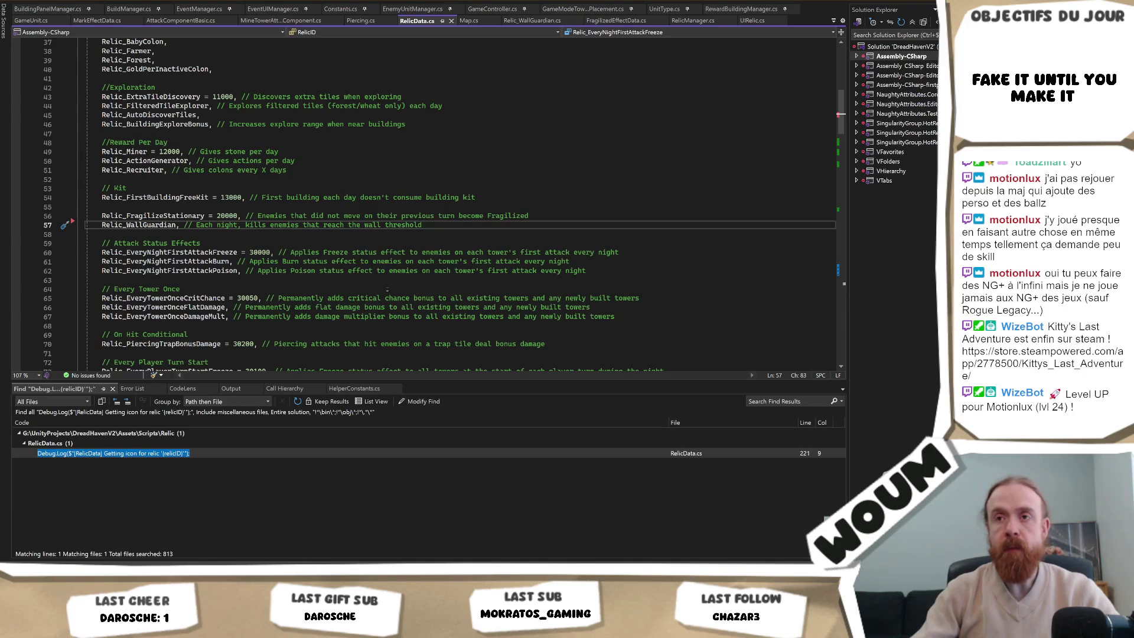
Add Relic_IdleTowerDoubleAttack, copied from the Obsidian notes, as a new RelicID enum entry.
key(alt+Tab)
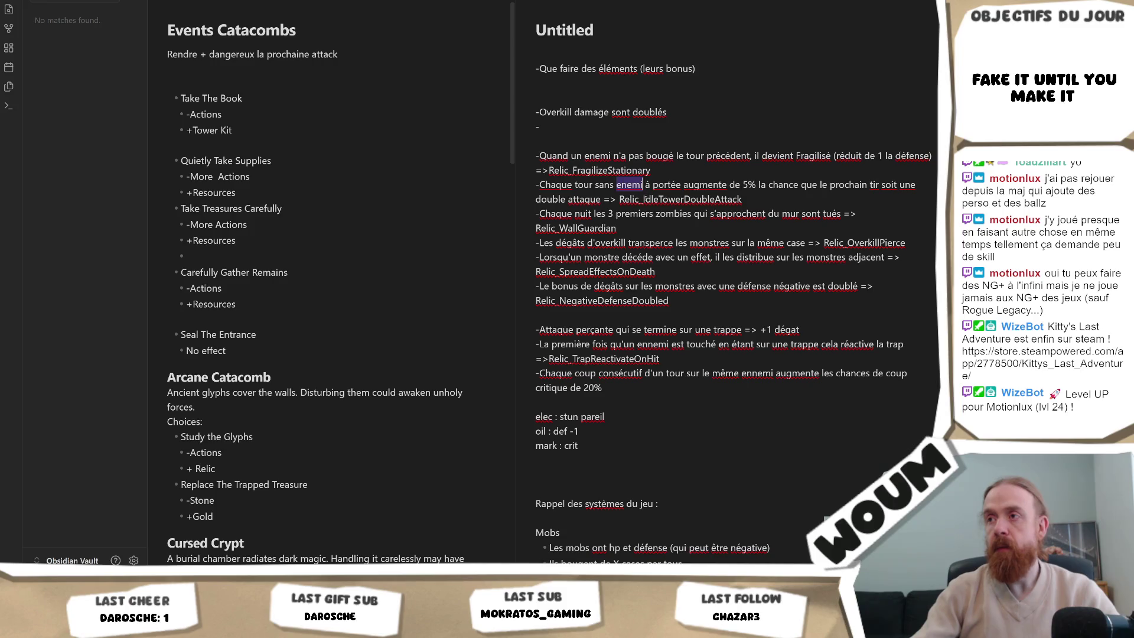
double_click(679, 199)
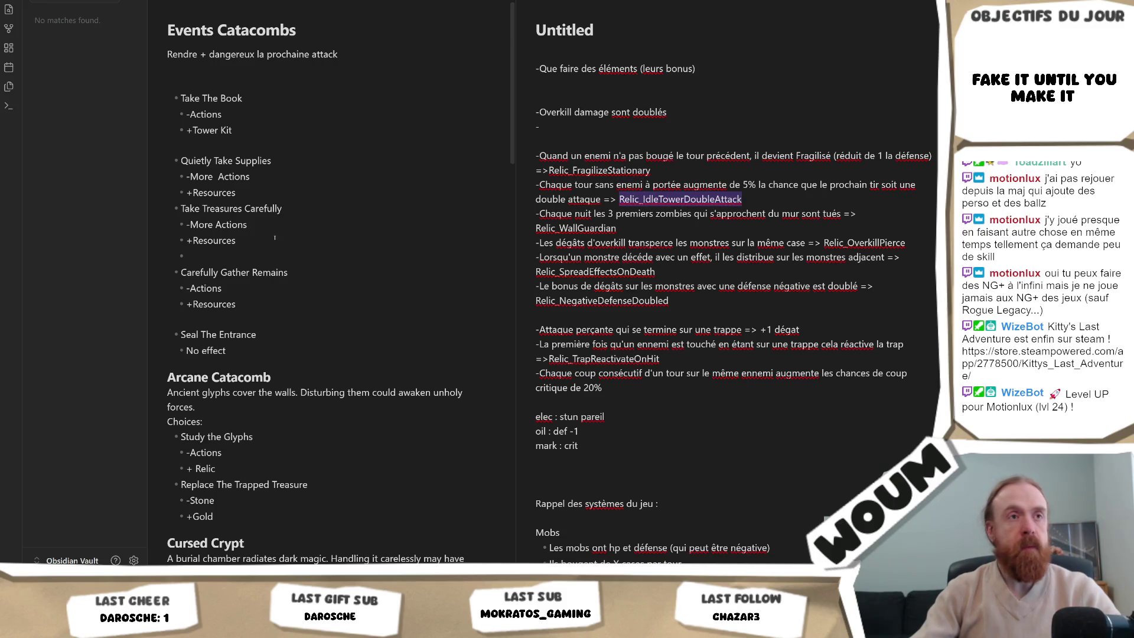
key(alt+Tab)
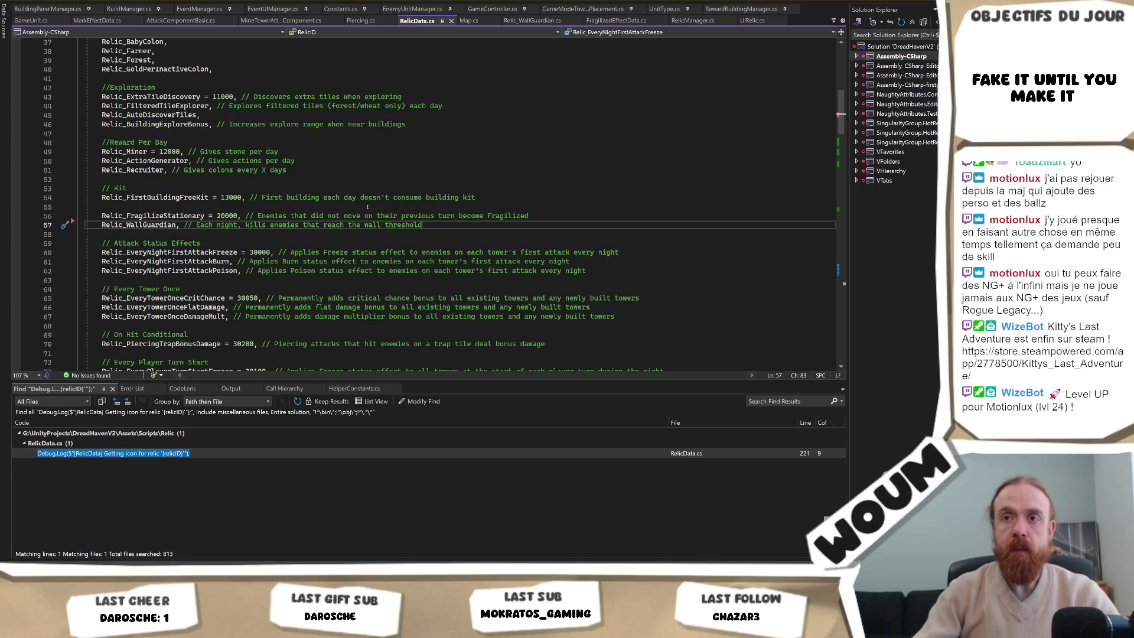
key(Return)
text(Relic_IdleTowerDoubleAttack,)
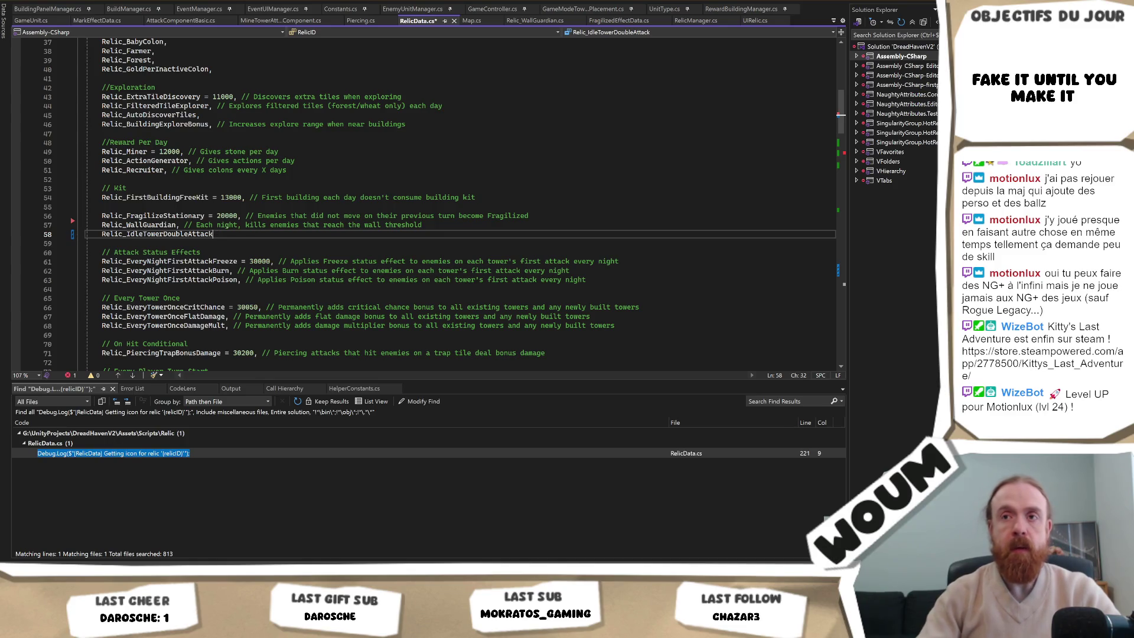
text(,)
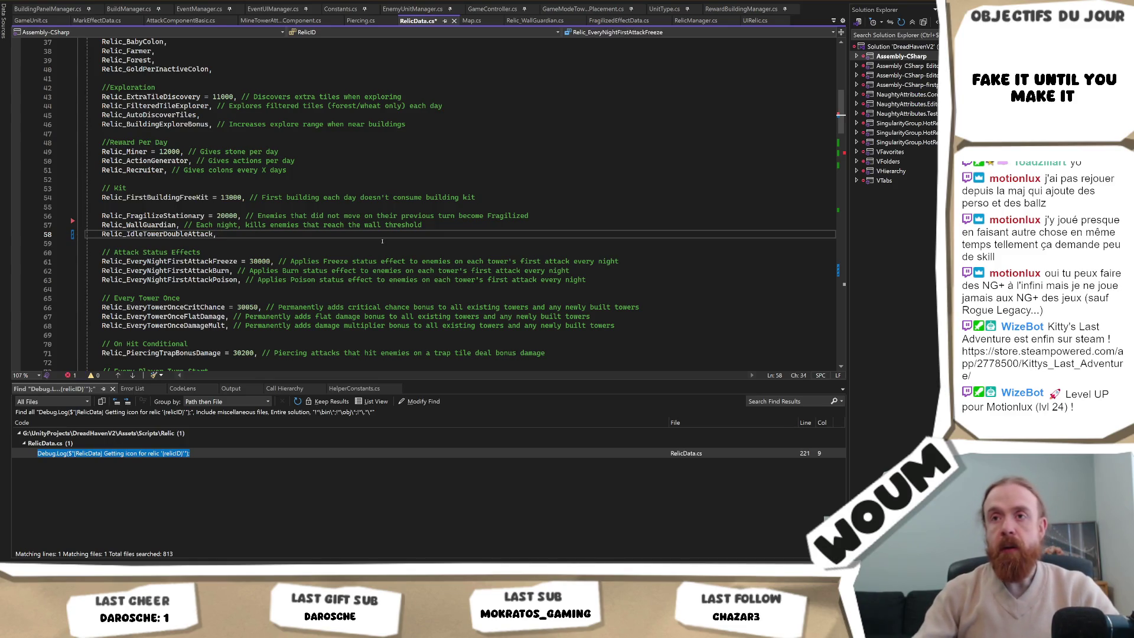
Copy Relic_WallGuardian from the notes into another new enum entry.
key(alt+Tab)
double_click(608, 228)
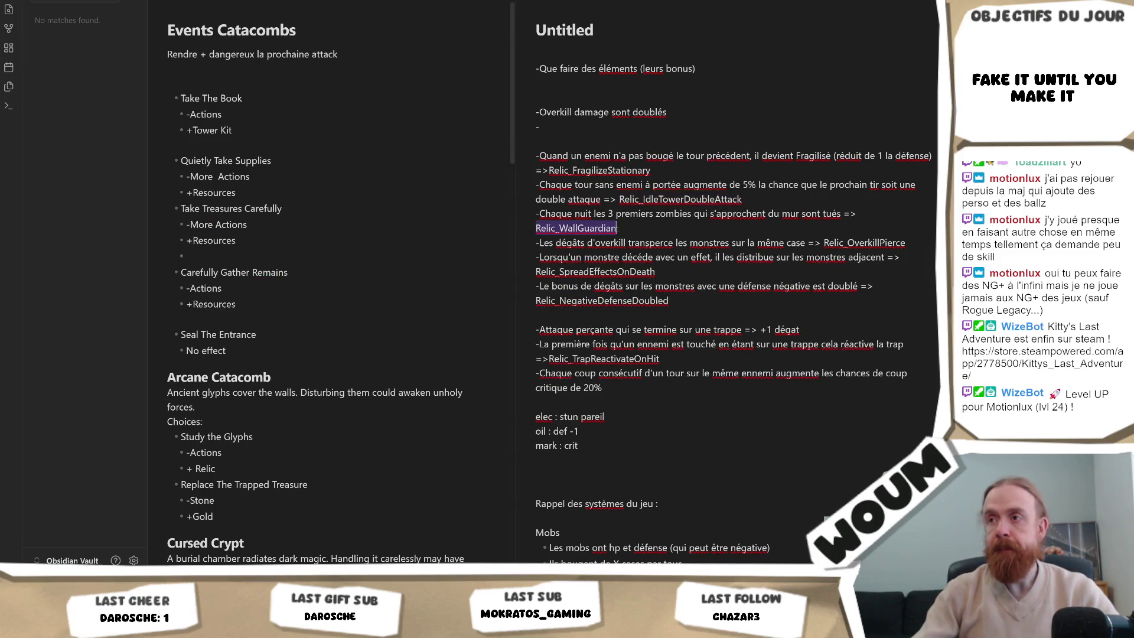
key(ctrl+c)
key(alt+Tab)
key(Return)
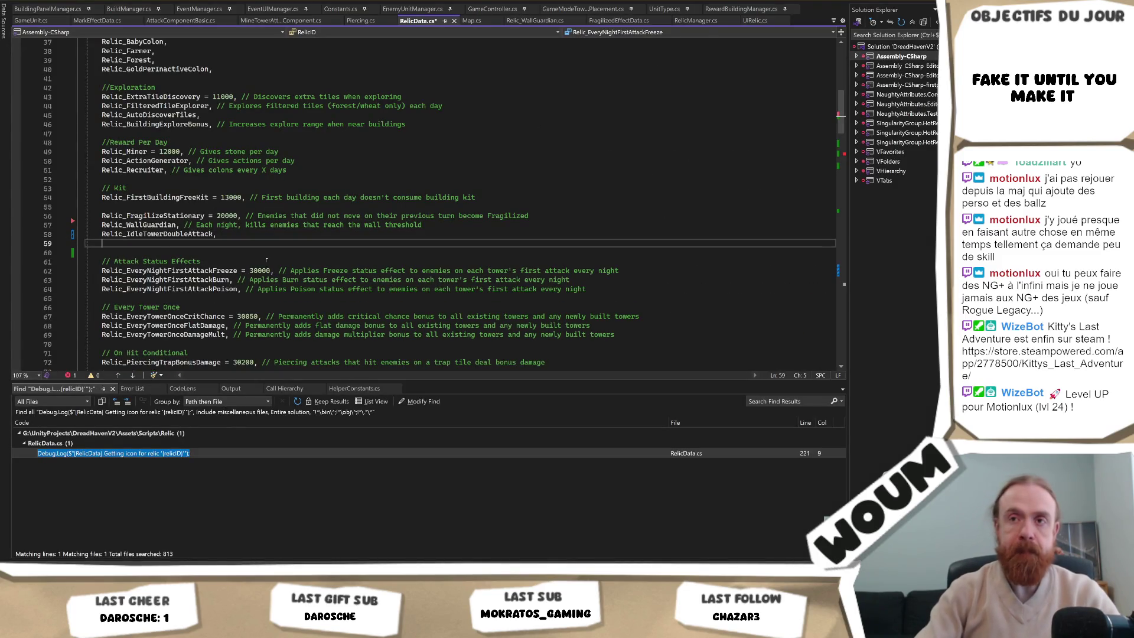
key(ctrl+v)
text(,)
key(Return)
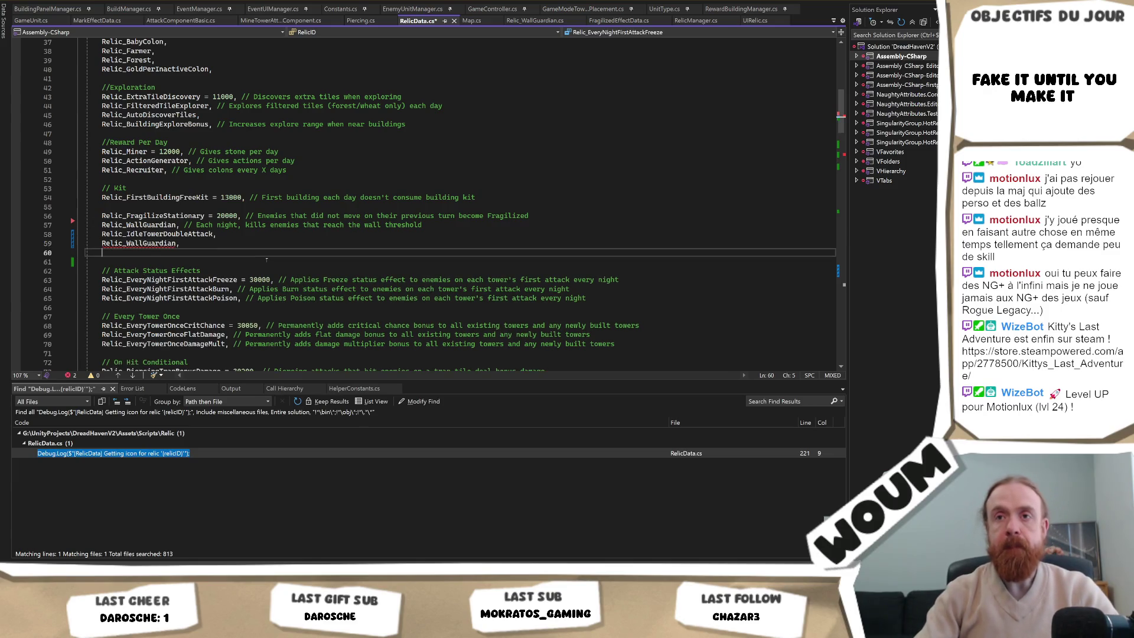
Add Relic_SpreadEffectsOnDeath from the notes as the next enum entry.
key(alt+Tab)
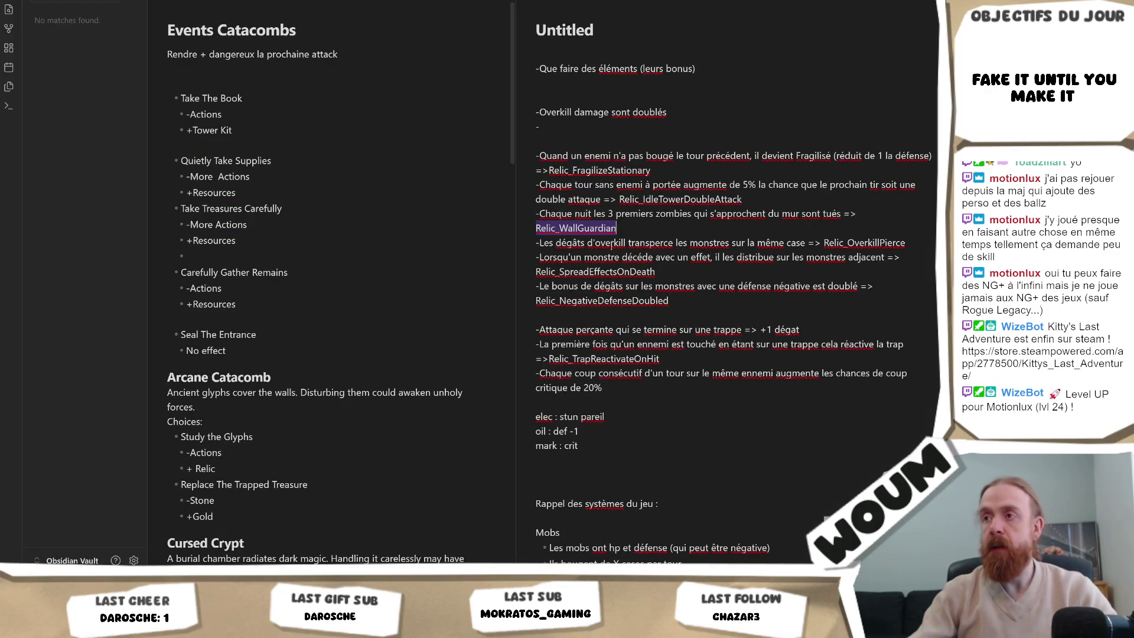
double_click(610, 271)
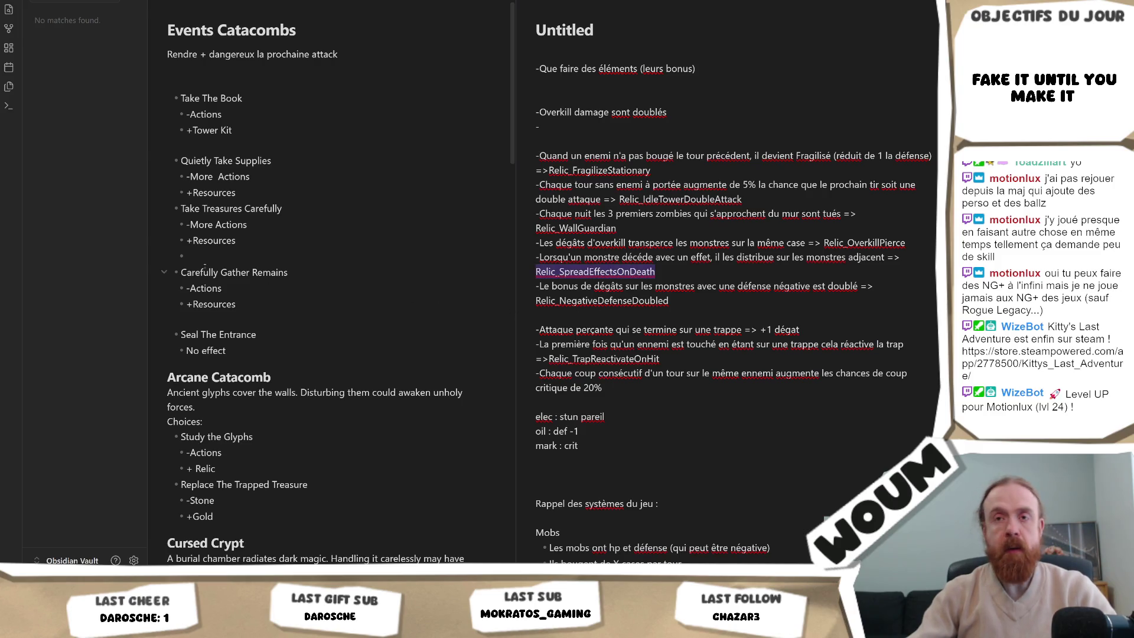
key(ctrl+c)
key(alt+Tab)
key(ctrl+v)
text(,)
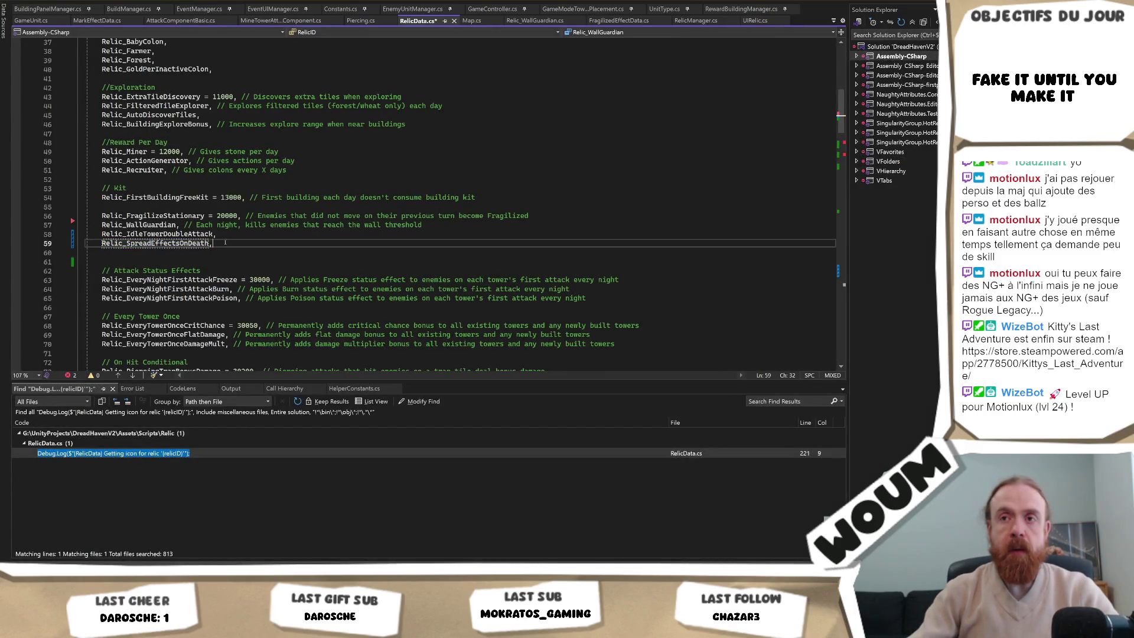
key(Return)
Replace the duplicated name on line 60 with Relic_NegativeDefenseDoubled from the notes.
key(alt+Tab)
double_click(610, 301)
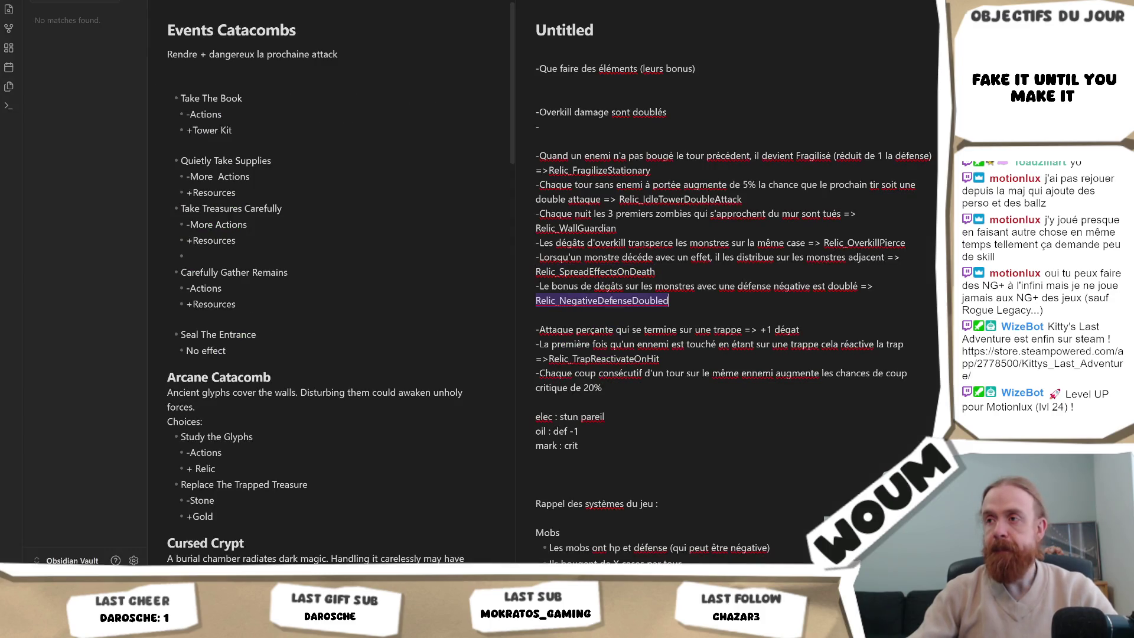
key(alt+Tab)
key(ctrl+v)
text(,)
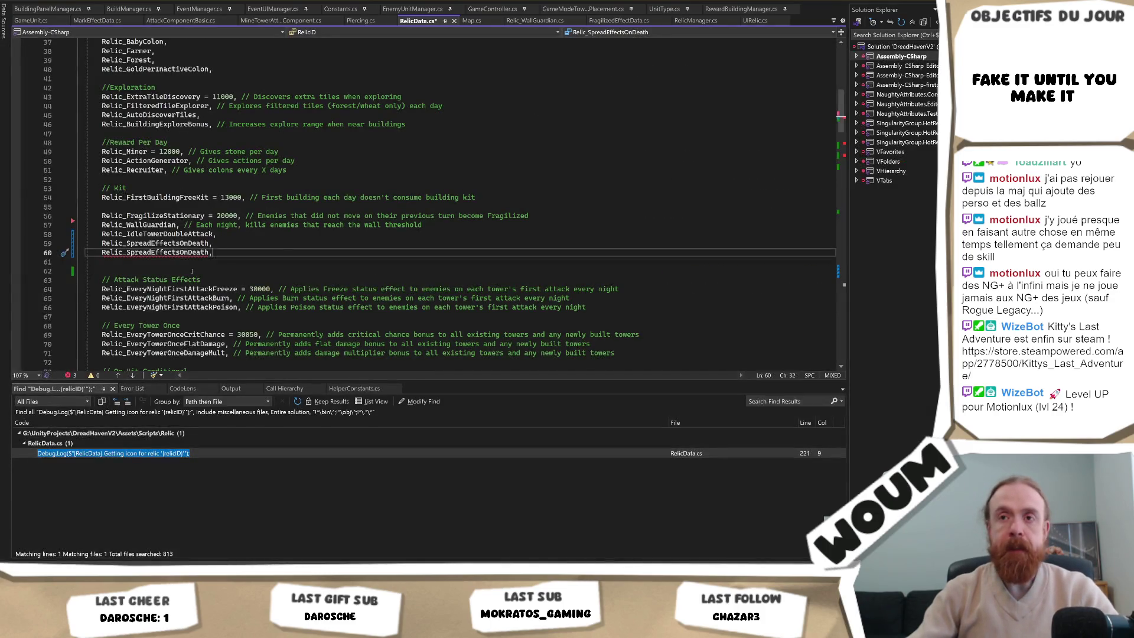
double_click(155, 252)
key(ctrl+v)
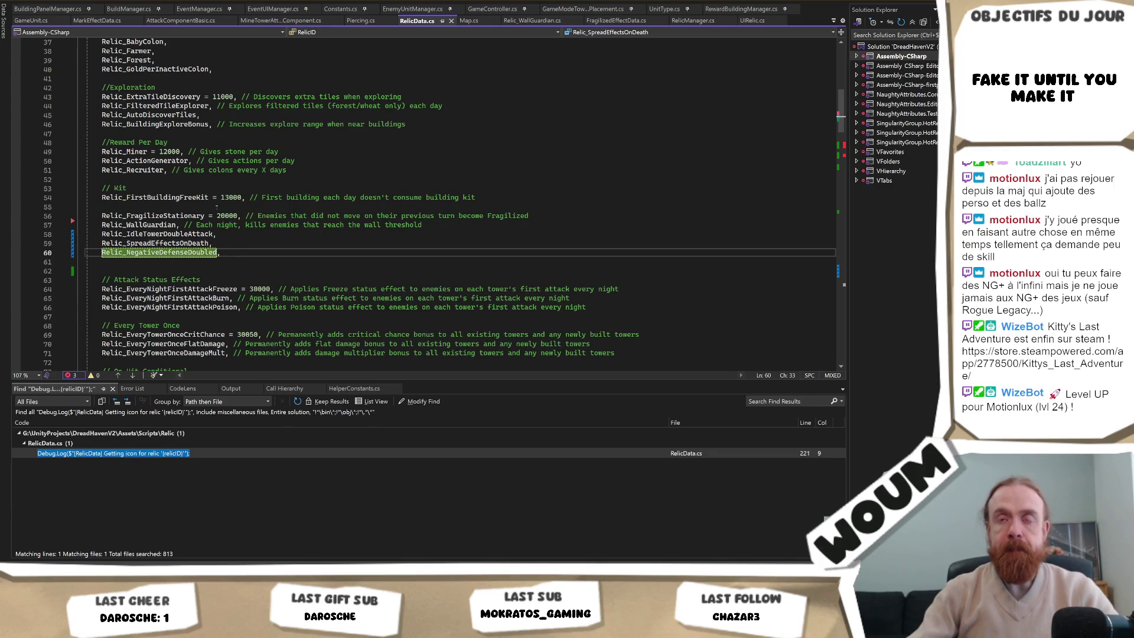
click(217, 207)
Insert Relic_ATK_START = 20000 above Relic_FragilizeStationary, dropping its old value and the comment.
key(Return)
text(Relic_)
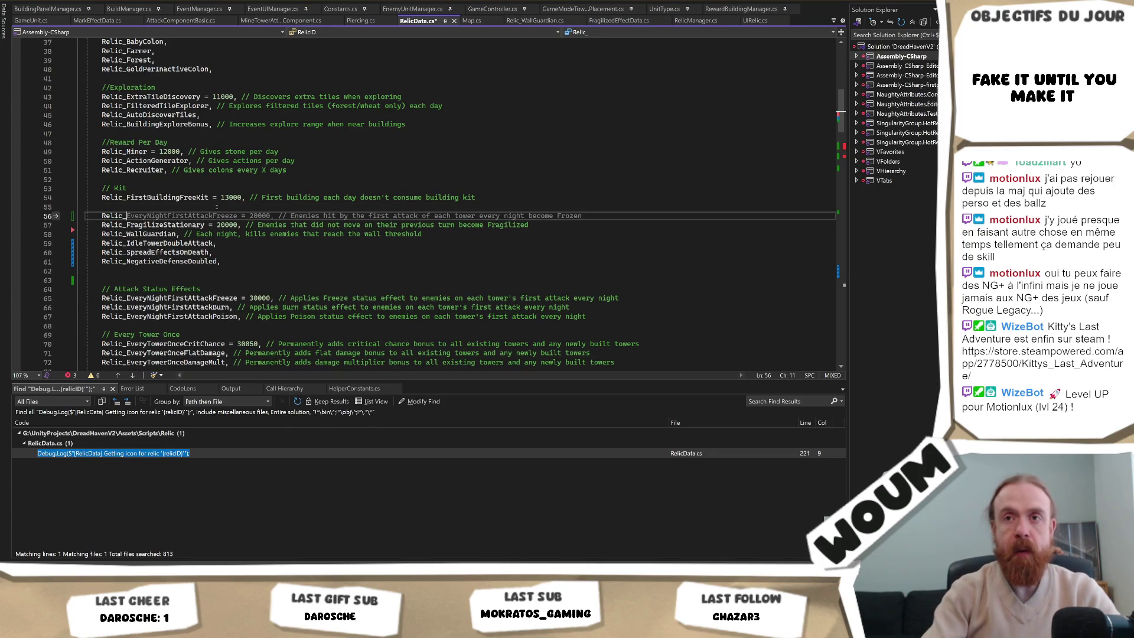
text(ATK_STAR)
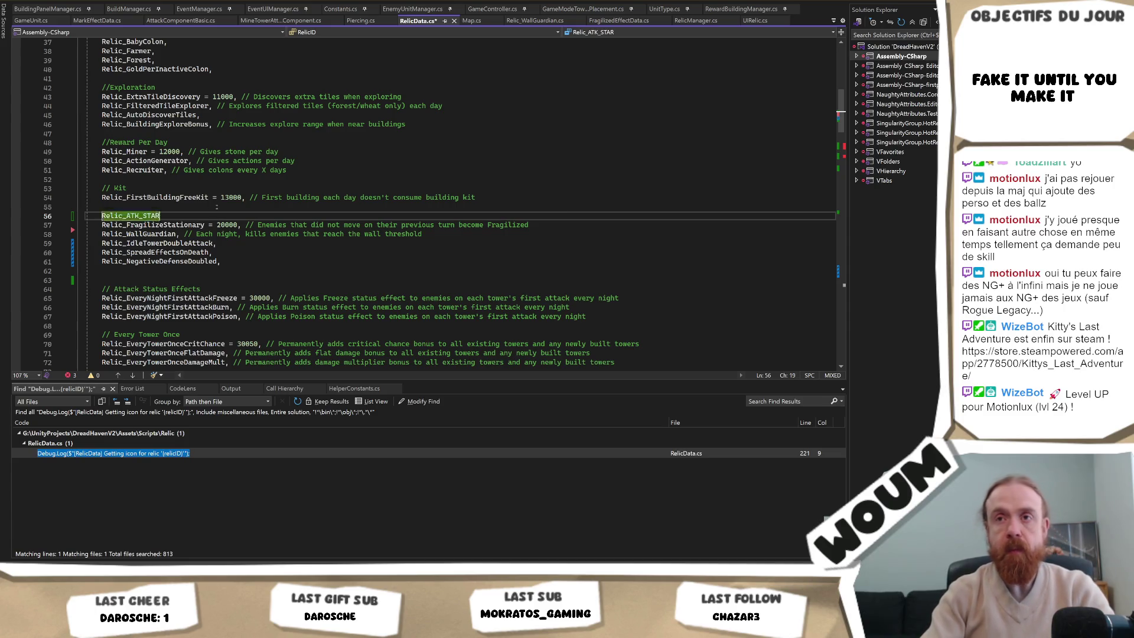
text(T)
key(Tab)
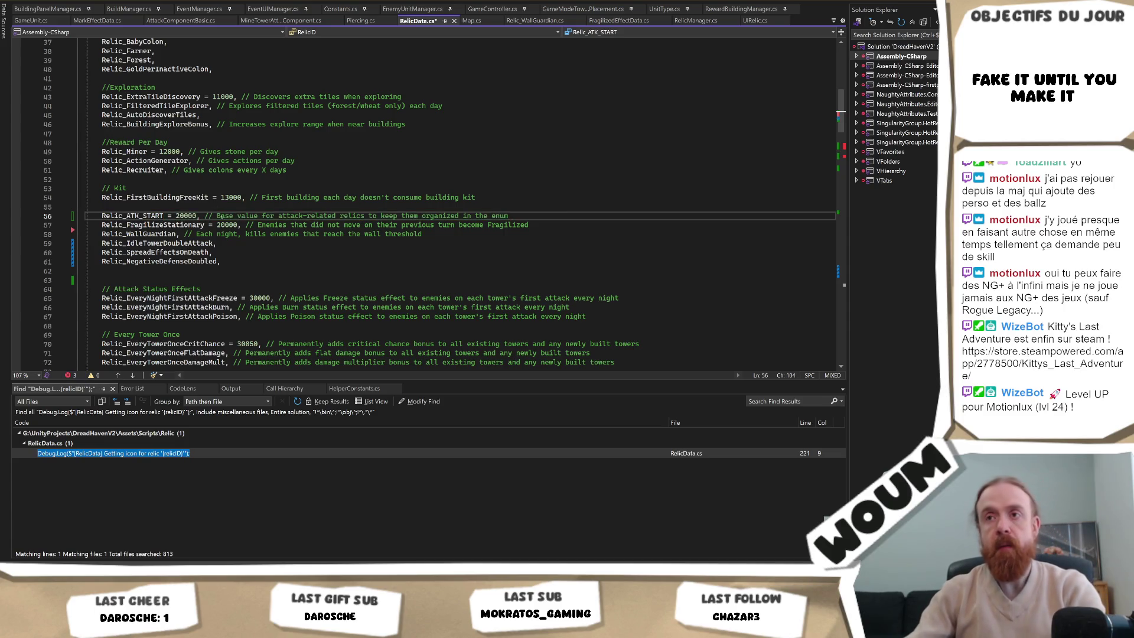
click(238, 225)
key(BackSpace)
key(BackSpace)
key(BackSpace)
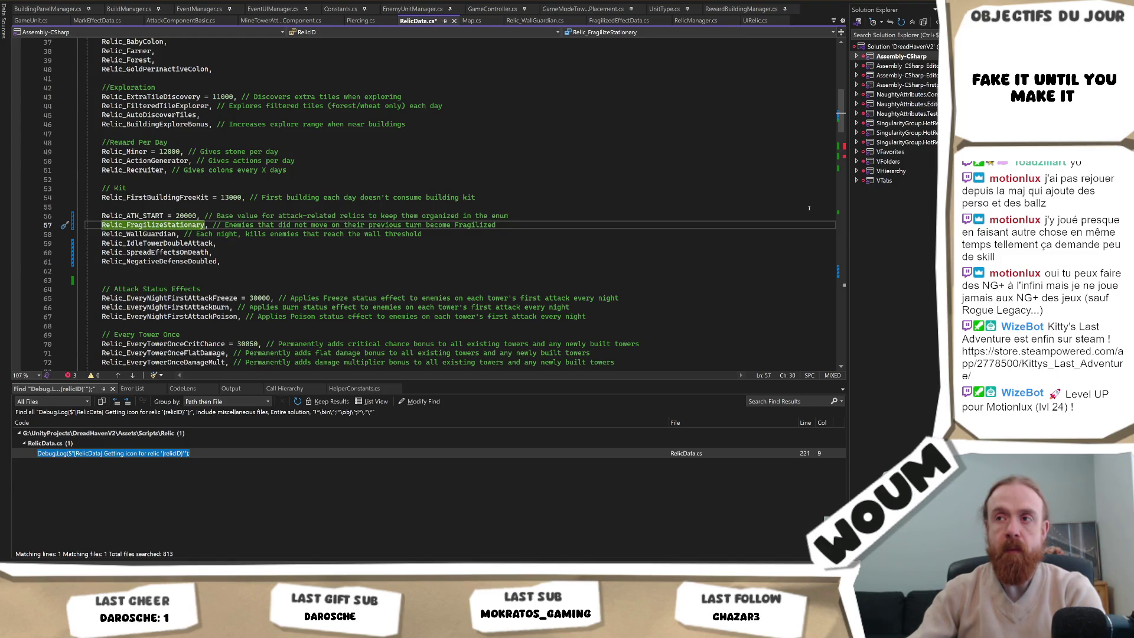
drag(554, 215, 201, 216)
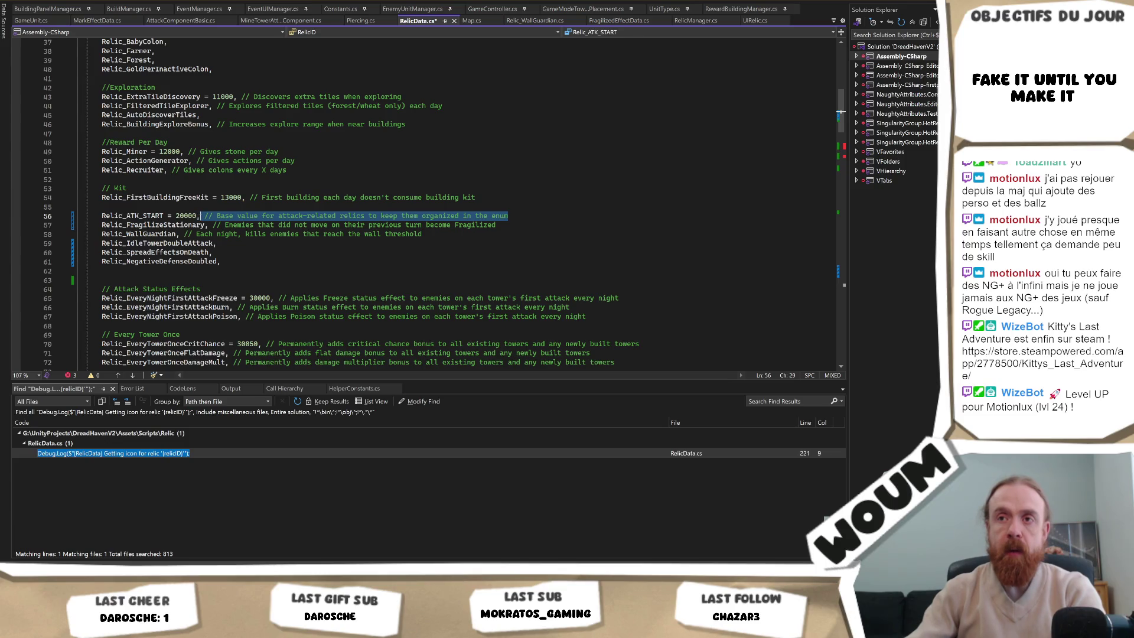
key(BackSpace)
Add Relic_ATK_END = 29999 after the last attack relic.
click(237, 261)
key(Return)
key(Return)
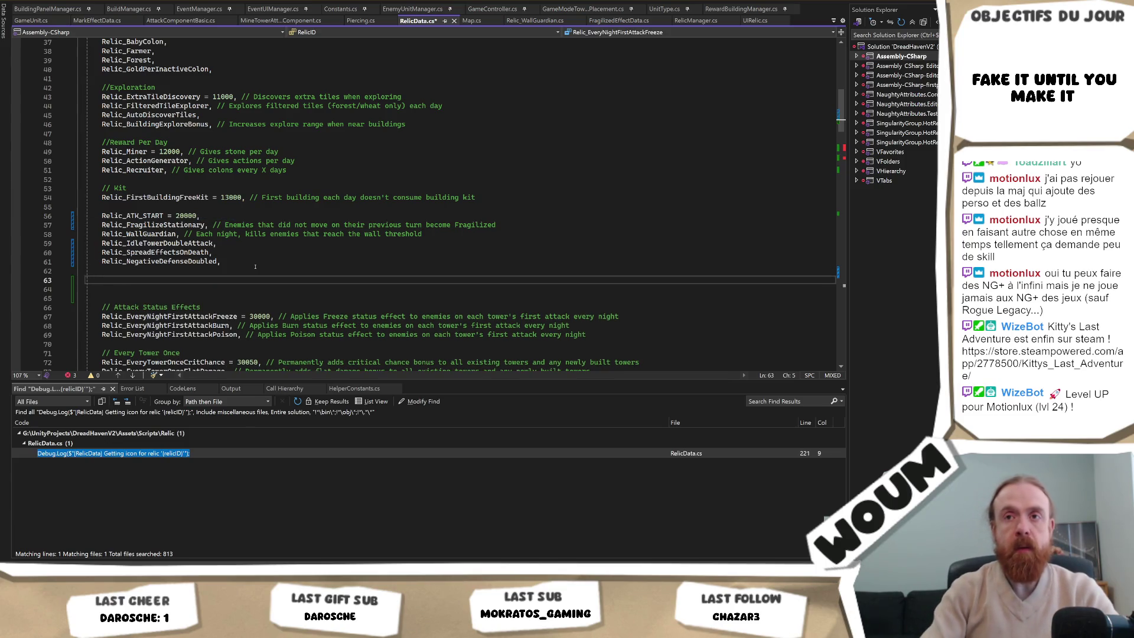
text(Relic_ATK_END = 29999,)
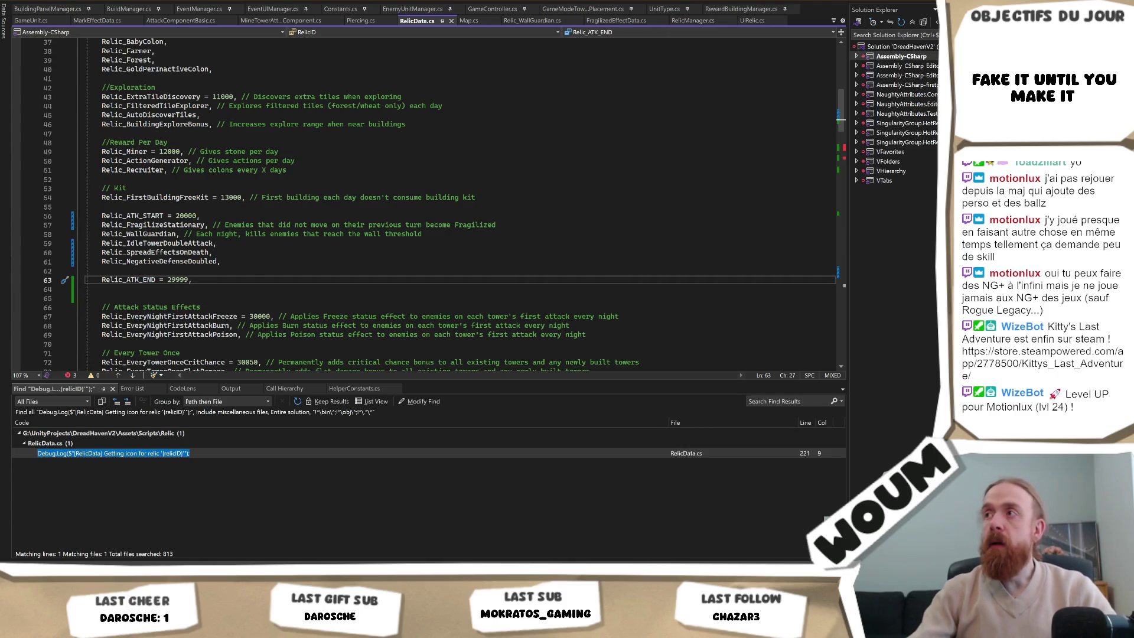
key(alt+Tab)
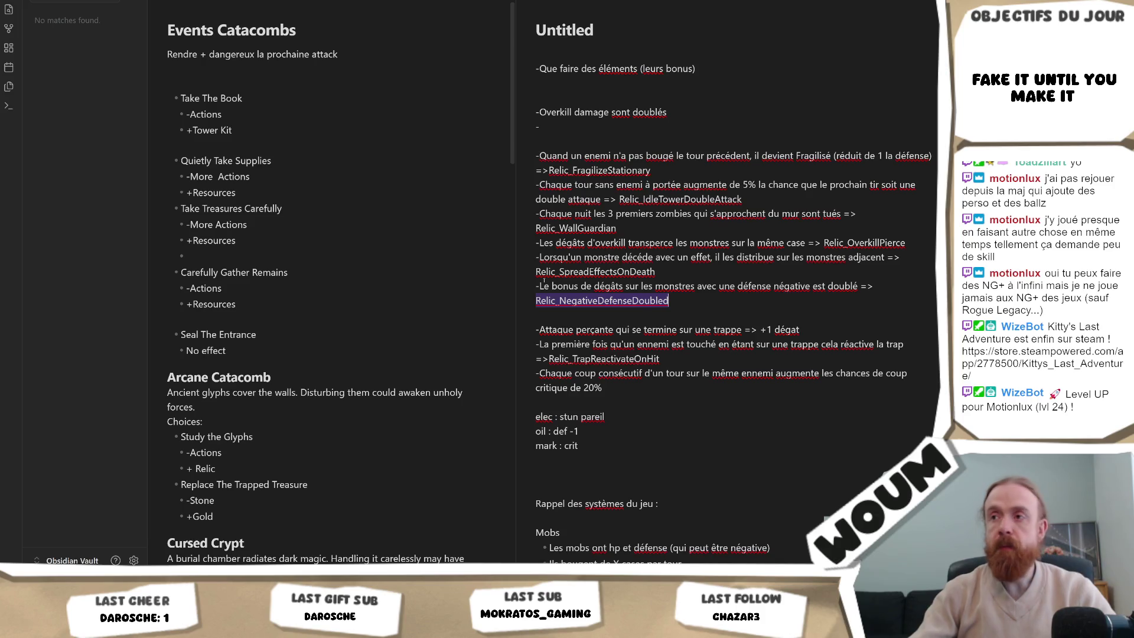
Return to RelicManager.cs in Visual Studio and review the InitializeRelics code.
key(alt+Tab)
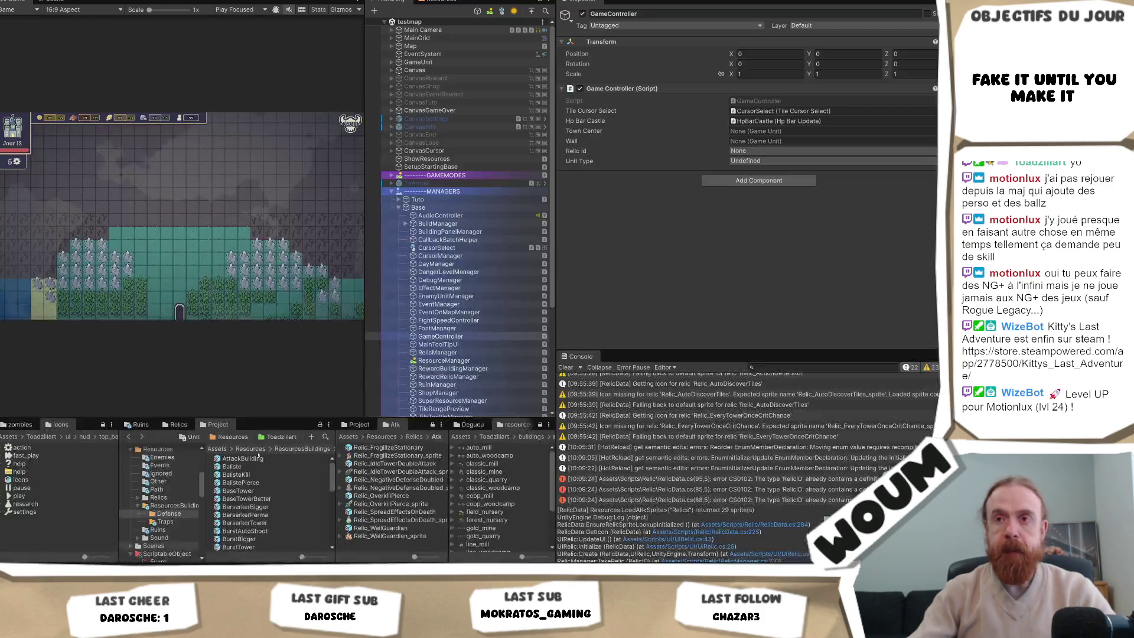
key(alt+Tab)
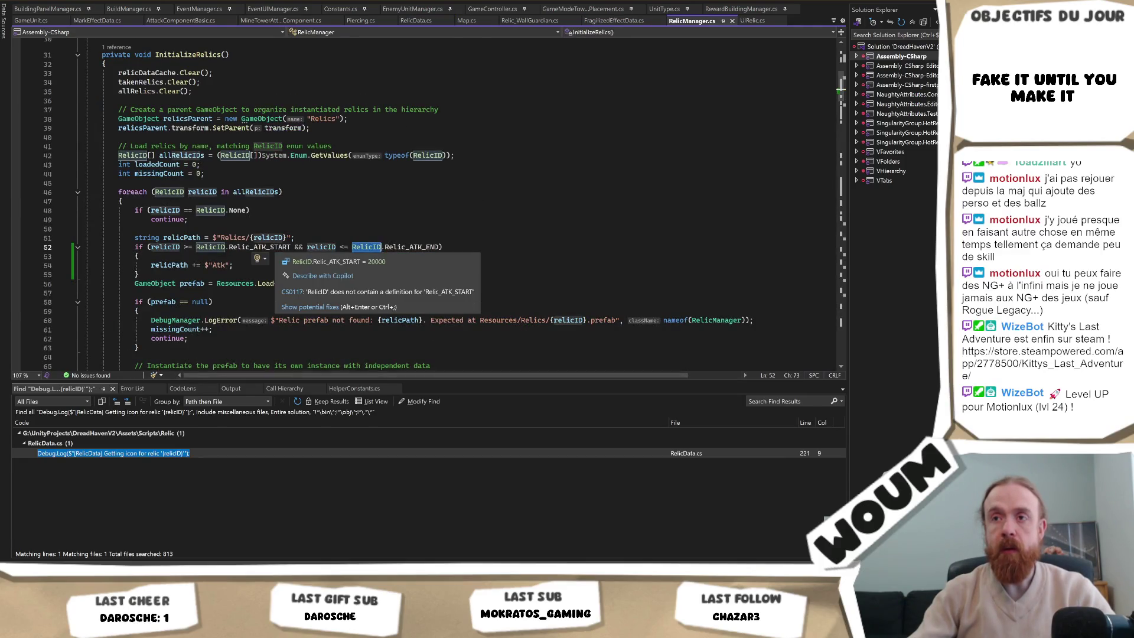
click(166, 274)
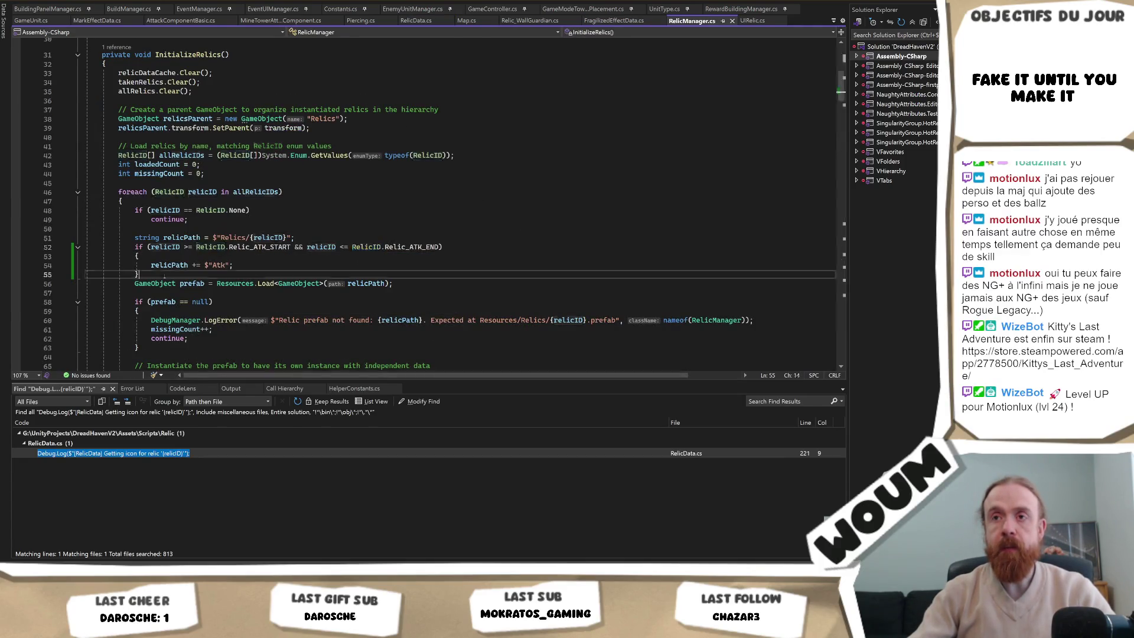
scroll(177, 272, up, 3)
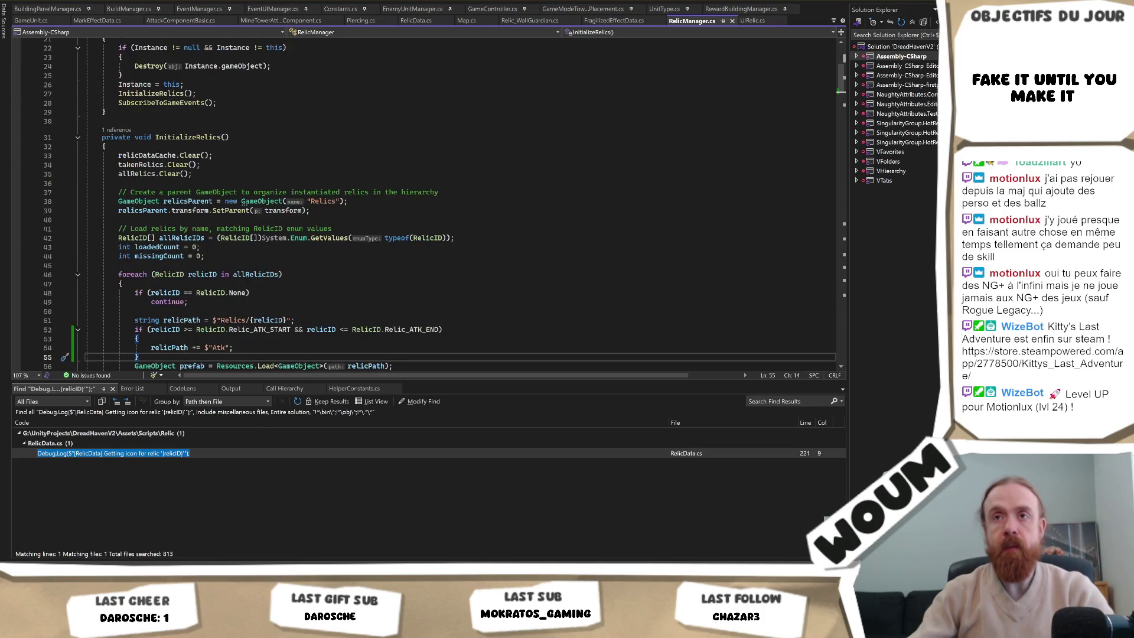
click(182, 114)
scroll(182, 123, up, 5)
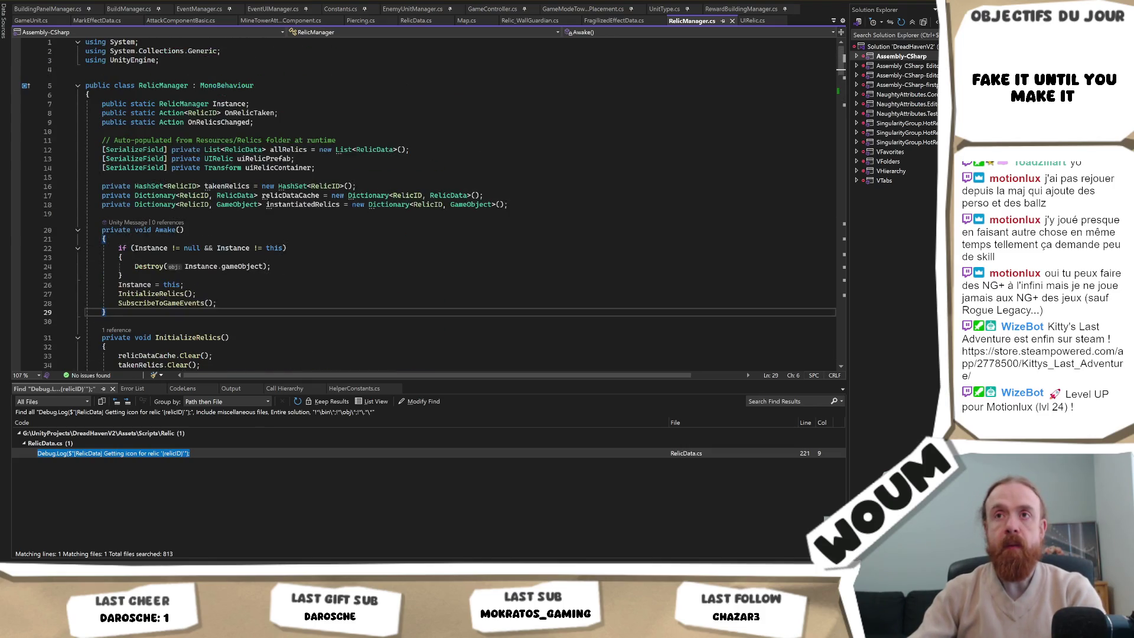
scroll(274, 209, down, 10)
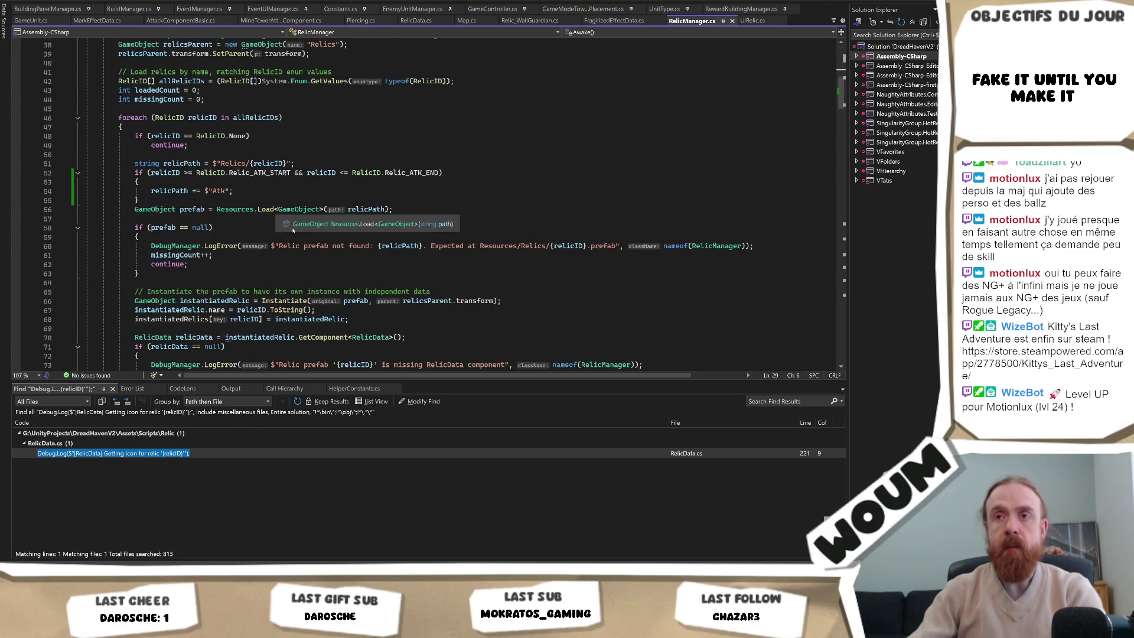
Highlight the uses of prefab, instantiatedRelic, RelicData and relicID through the Atk-path loading loop.
double_click(163, 227)
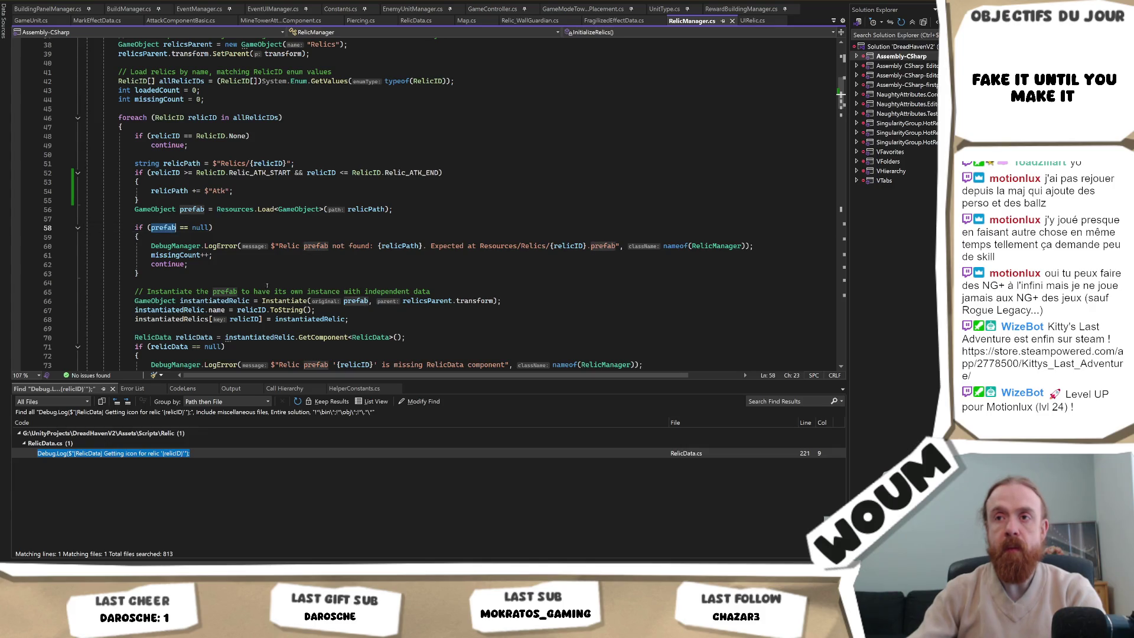
scroll(163, 228, down, 1)
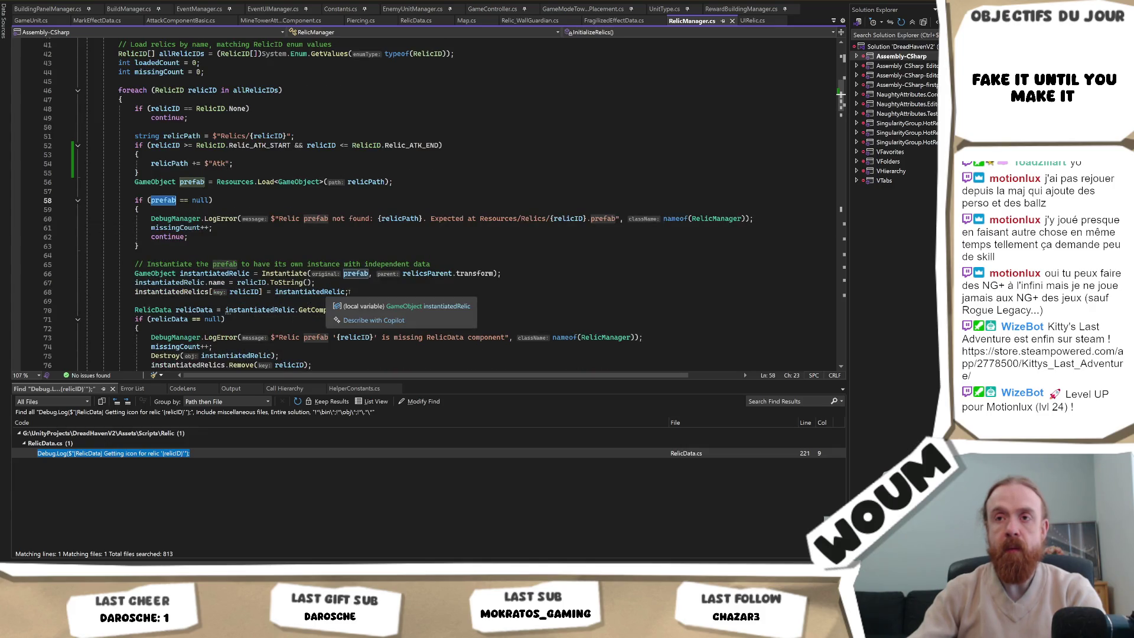
click(332, 283)
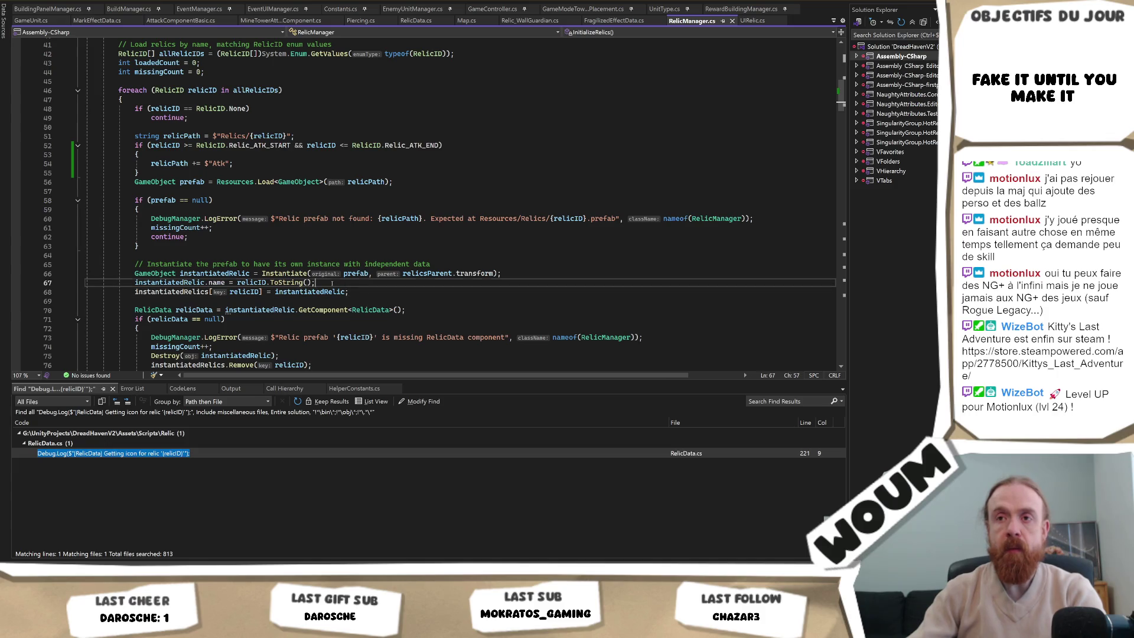
double_click(183, 283)
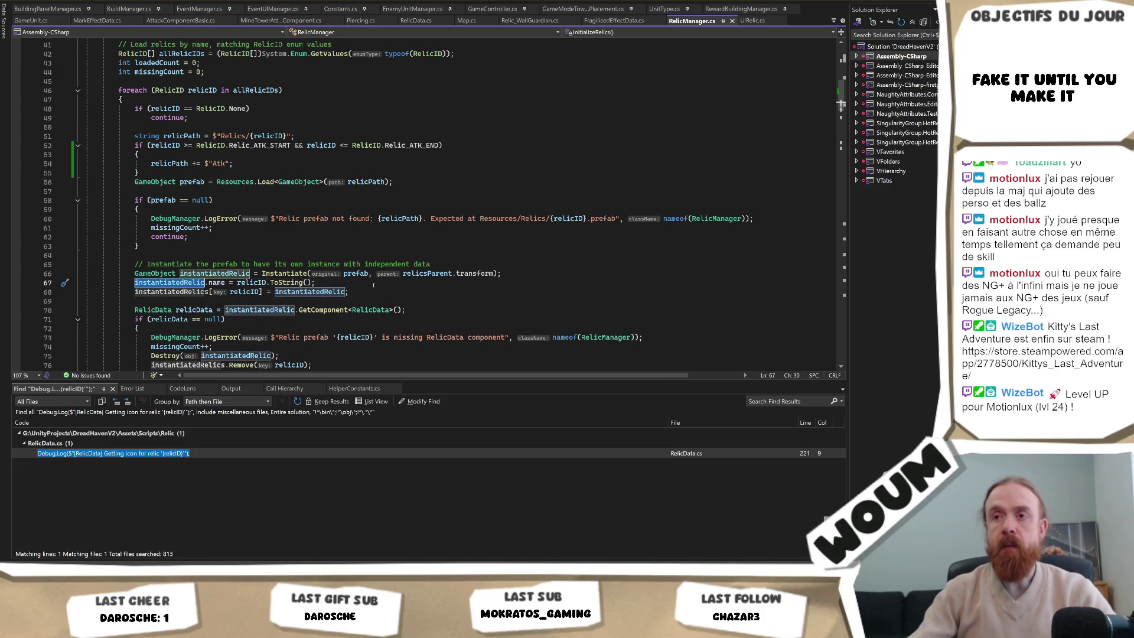
scroll(373, 285, down, 1)
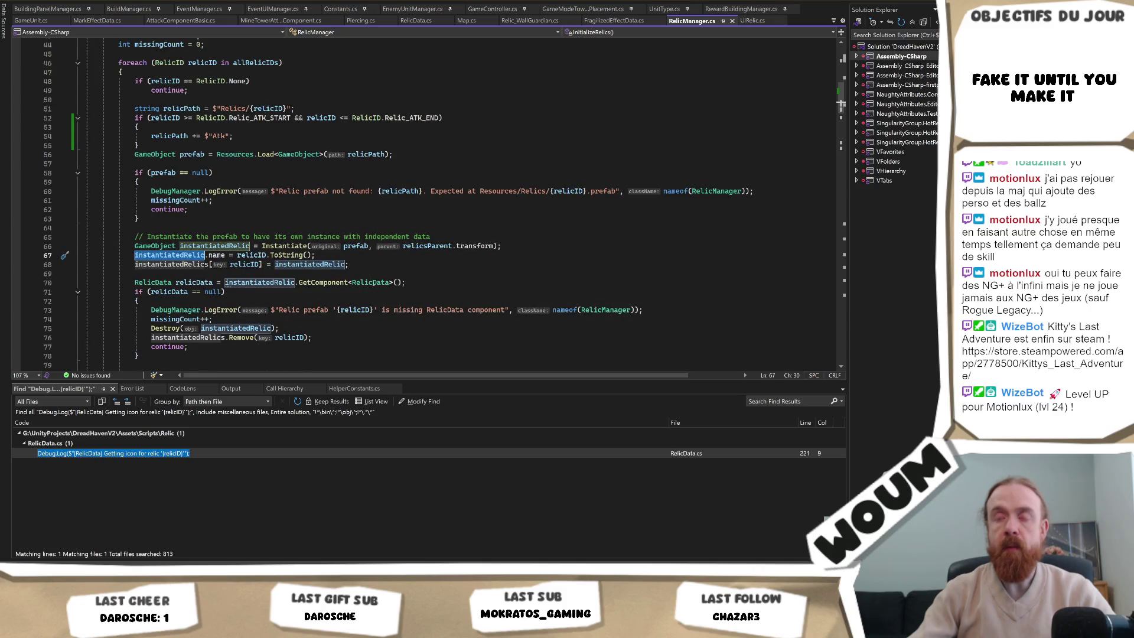
double_click(371, 282)
scroll(287, 316, down, 1)
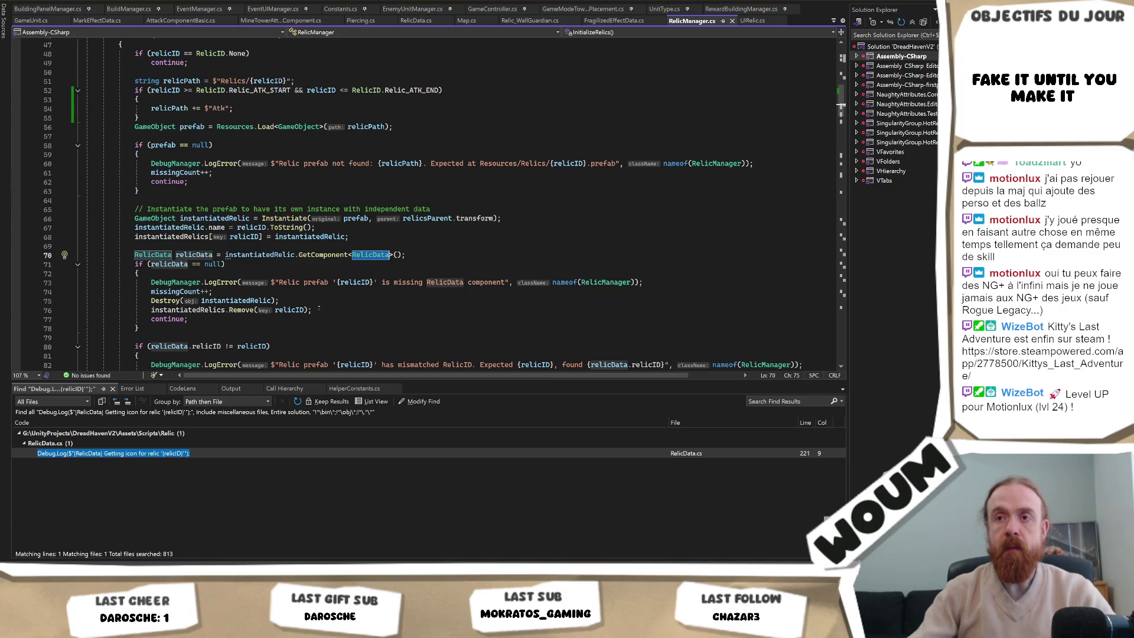
scroll(314, 277, down, 2)
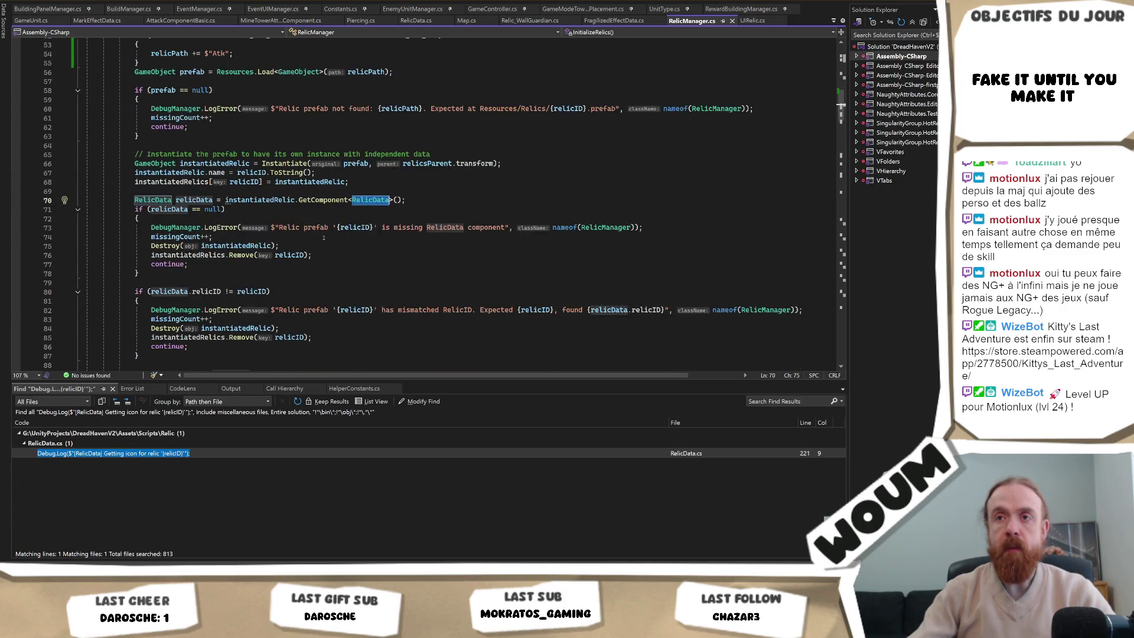
scroll(314, 277, down, 1)
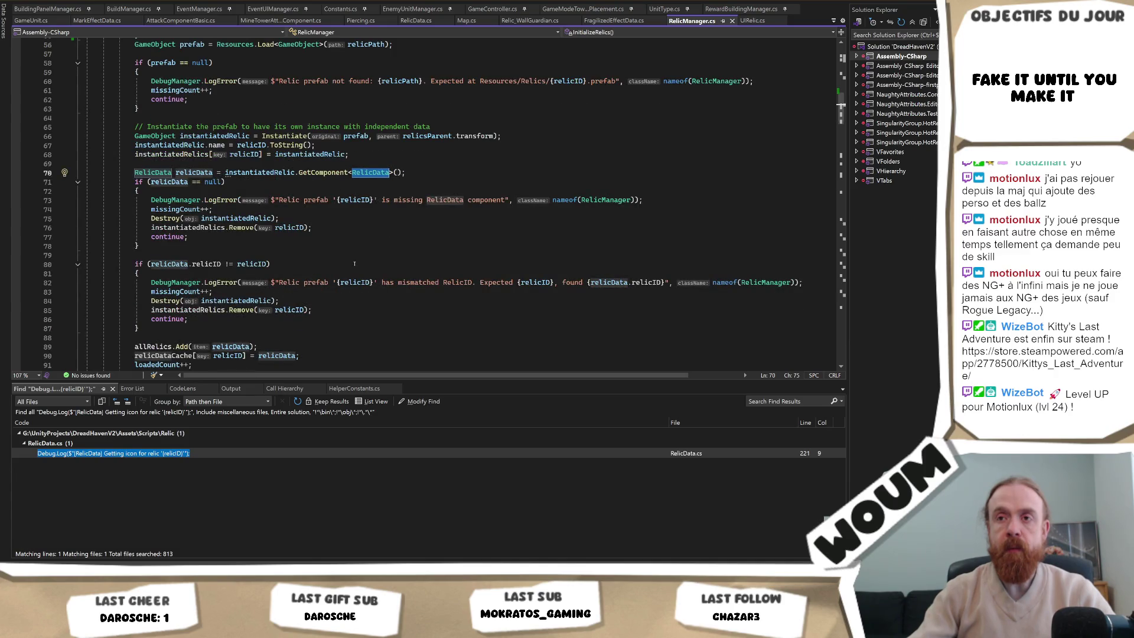
click(267, 264)
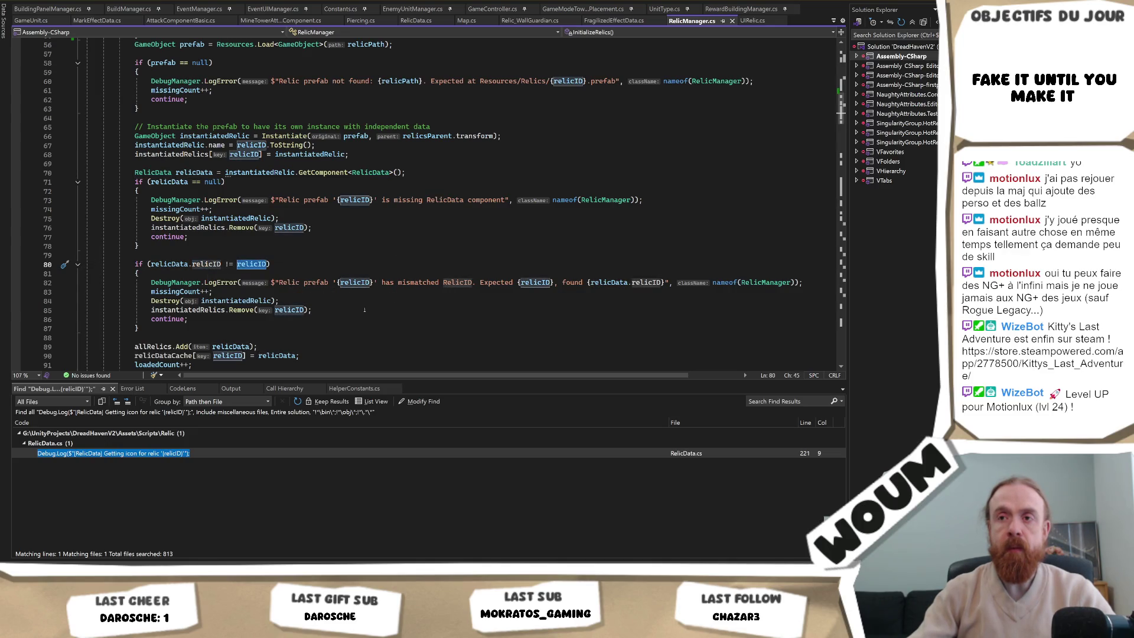
scroll(365, 310, down, 2)
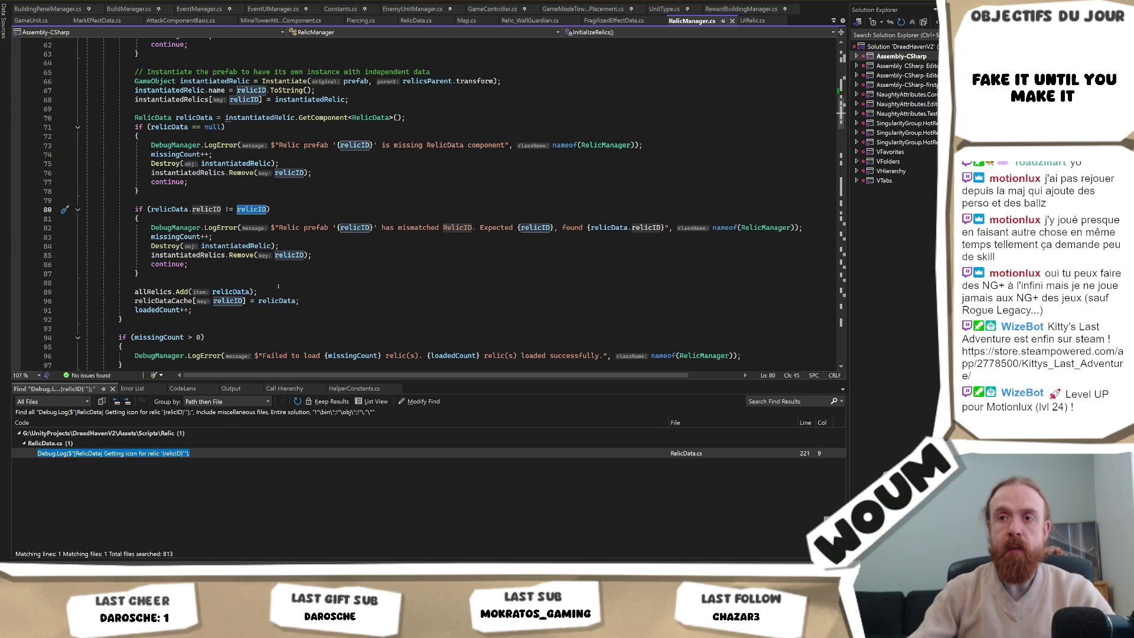
Add a relicData.SetIcon call before allRelics.Add, pasting the existing Resources.Load call inside it.
click(256, 286)
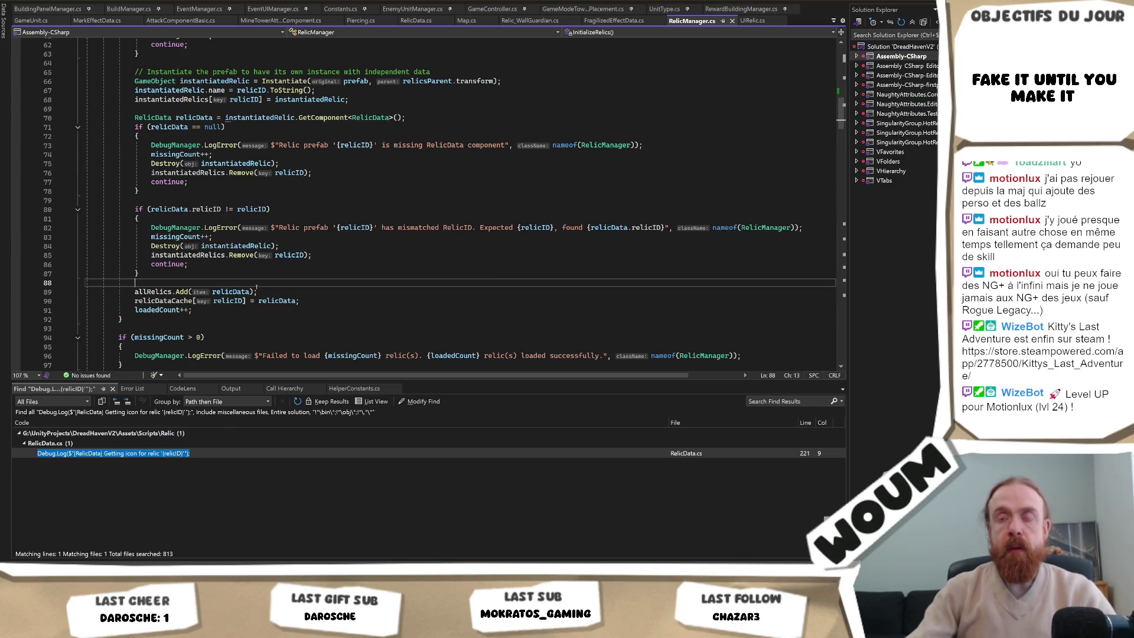
key(Return)
text(relicData)
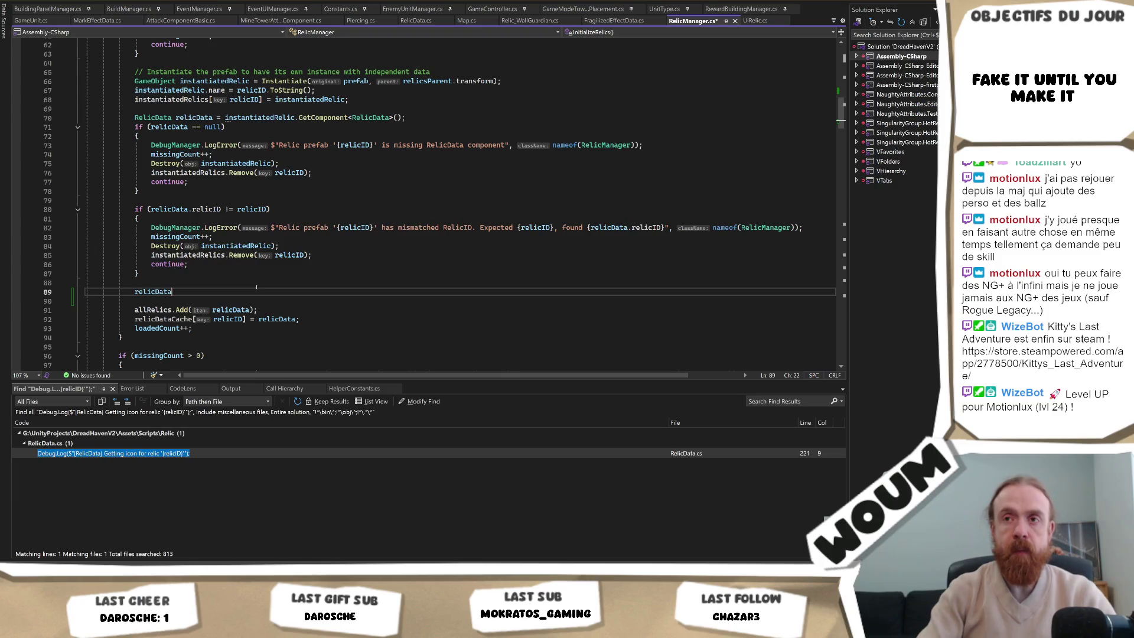
text(.S)
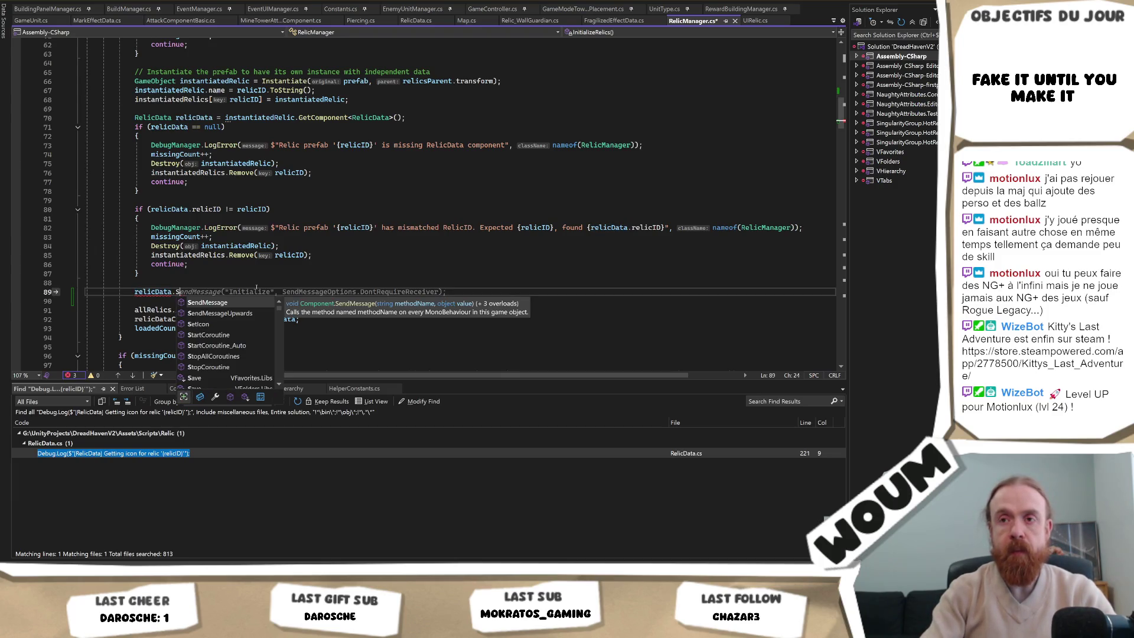
text(etI)
key(Tab)
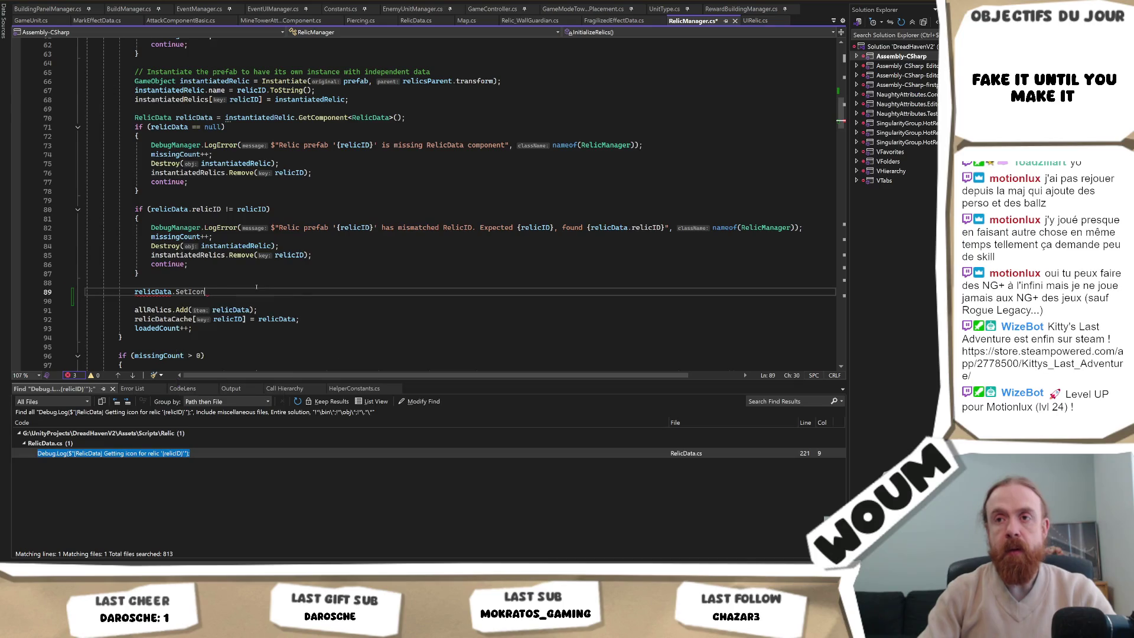
text(()
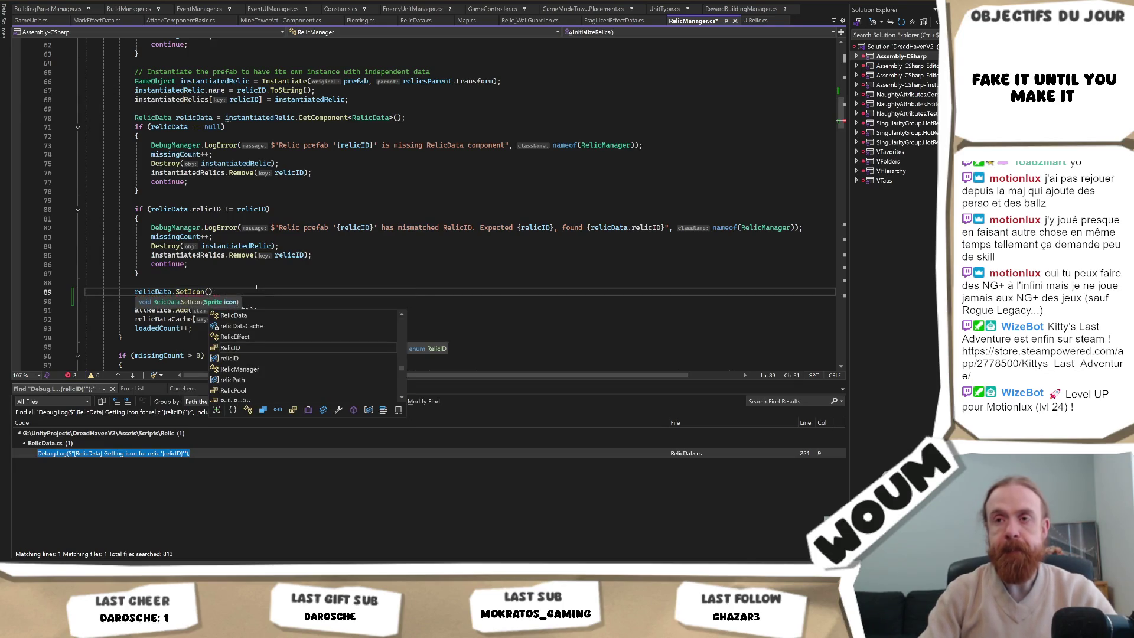
scroll(292, 274, up, 4)
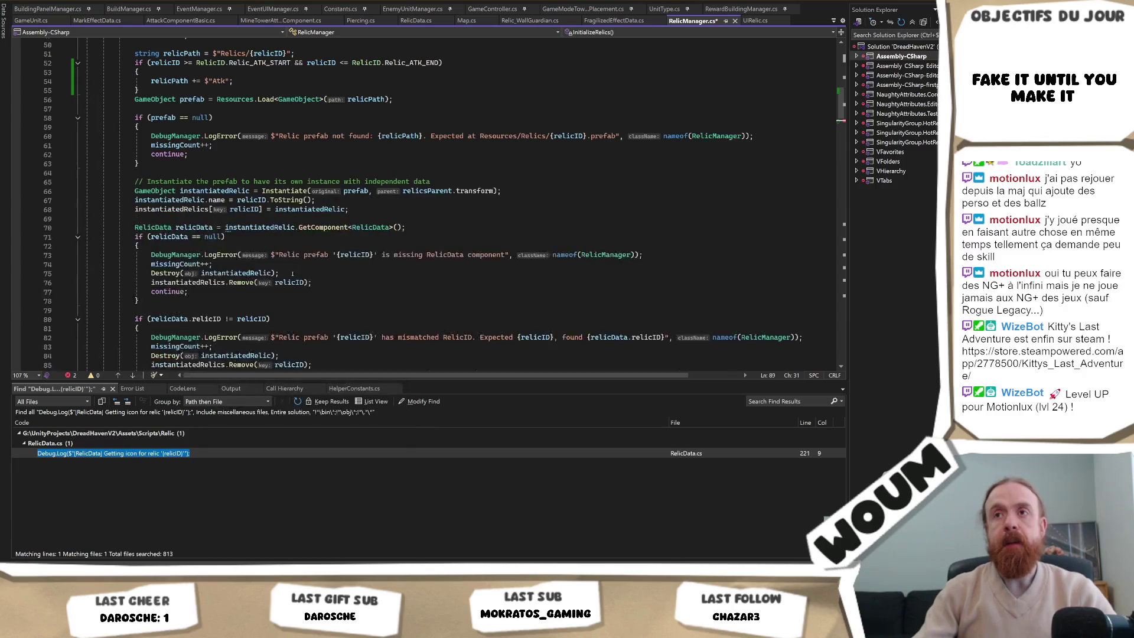
scroll(291, 274, up, 6)
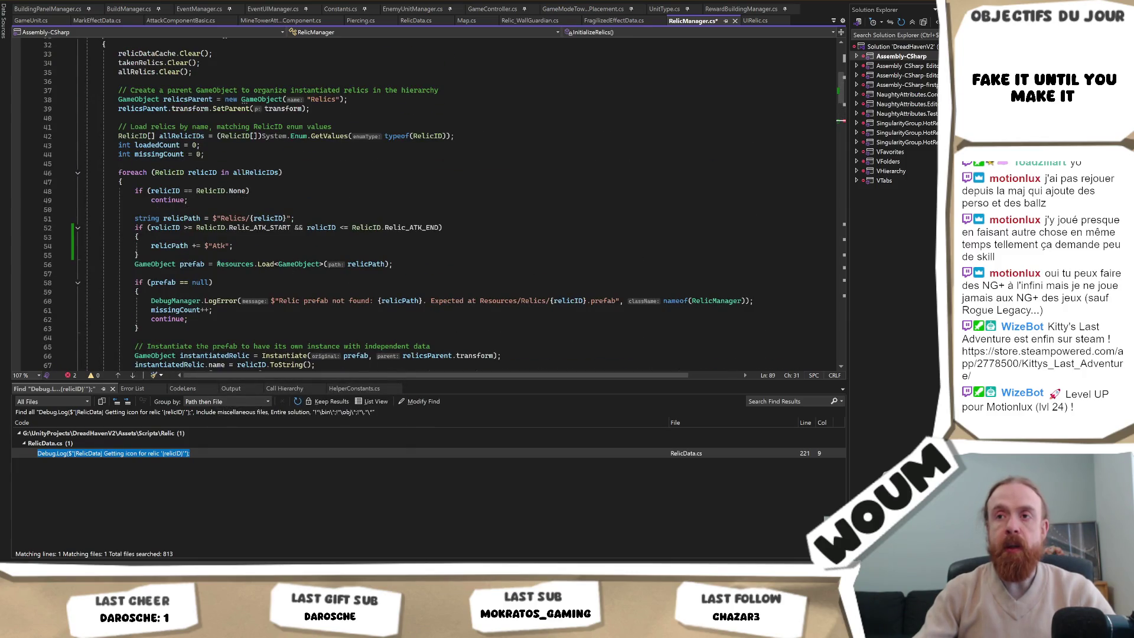
drag(218, 264, 470, 269)
key(ctrl+c)
scroll(467, 269, down, 11)
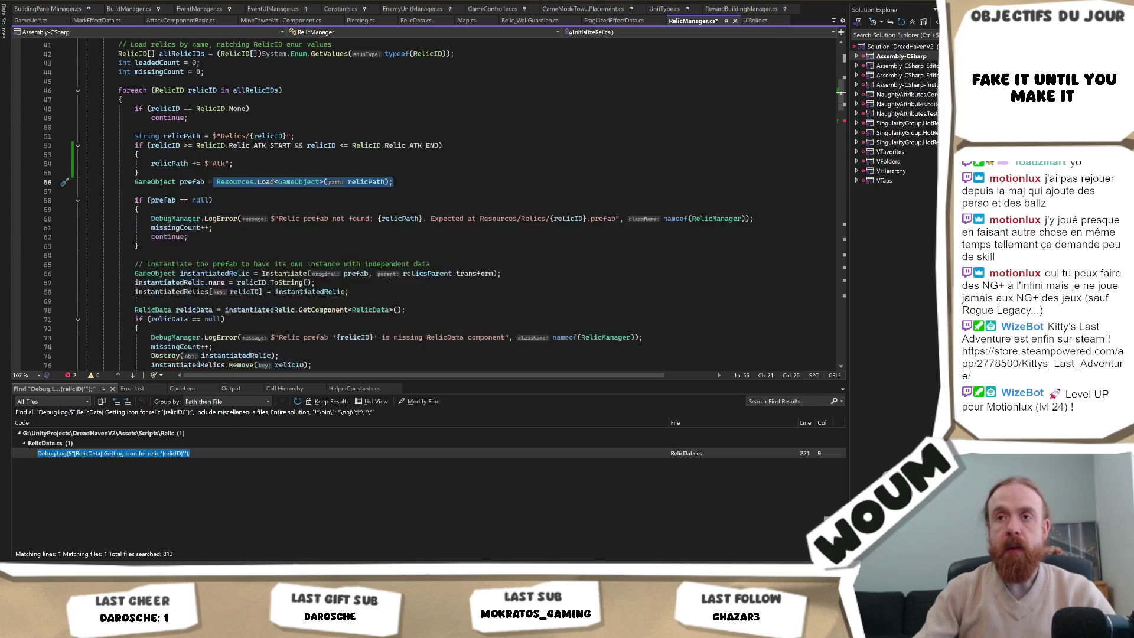
click(210, 264)
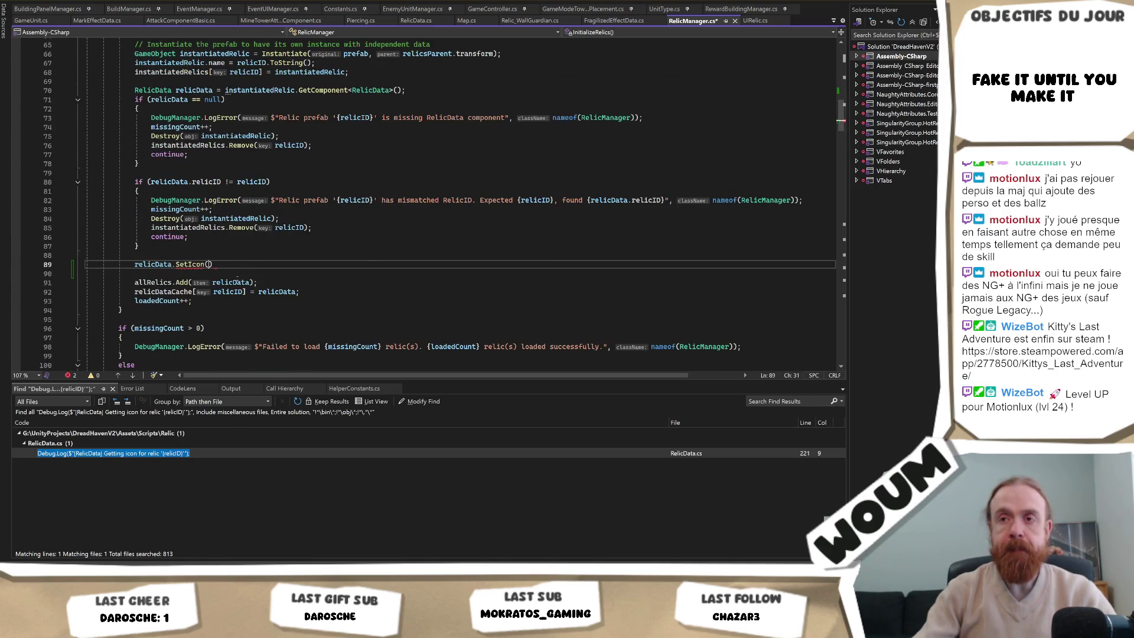
key(ctrl+v)
Change the loaded type to Sprite, append + "_sprite" to relicPath, and save RelicManager.cs.
click(312, 264)
double_click(311, 264)
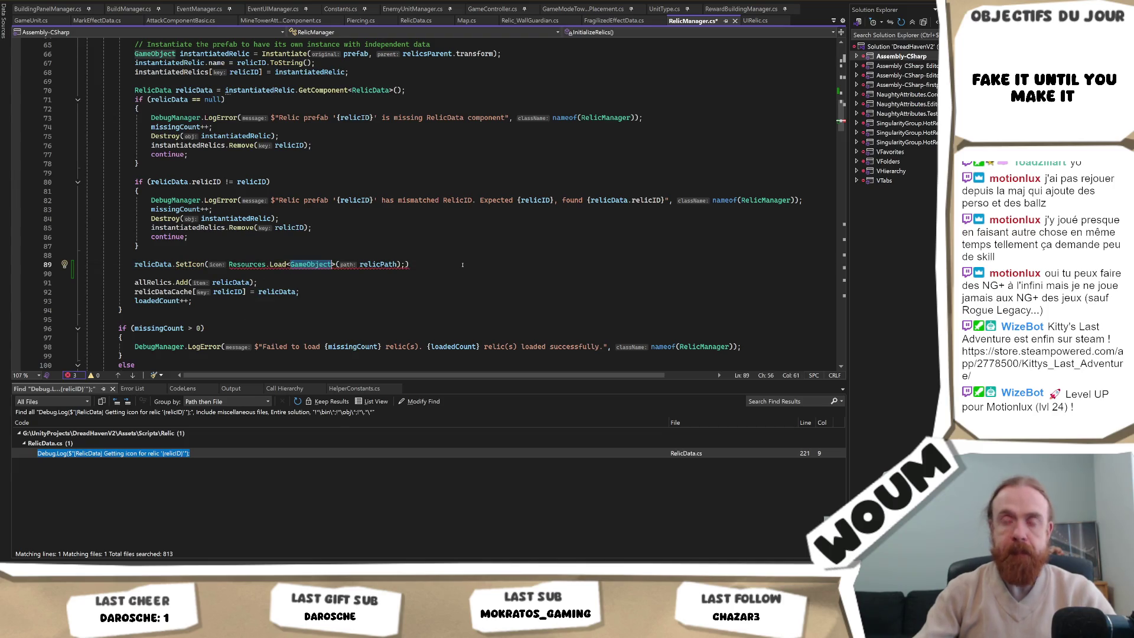
text(Sprite)
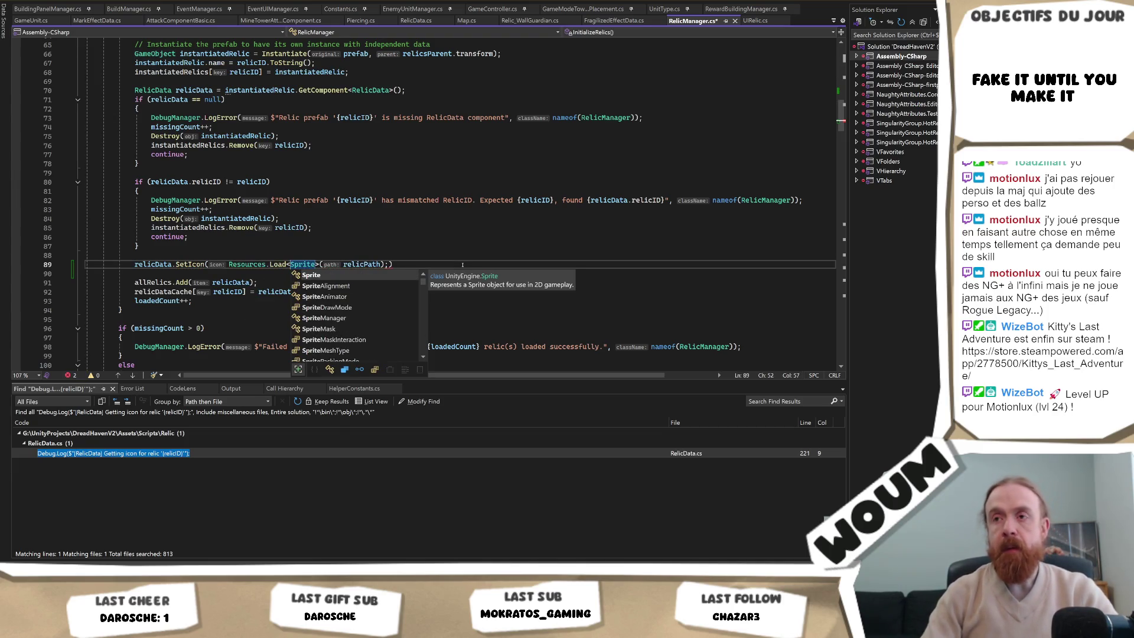
key(End)
key(Left)
key(Left)
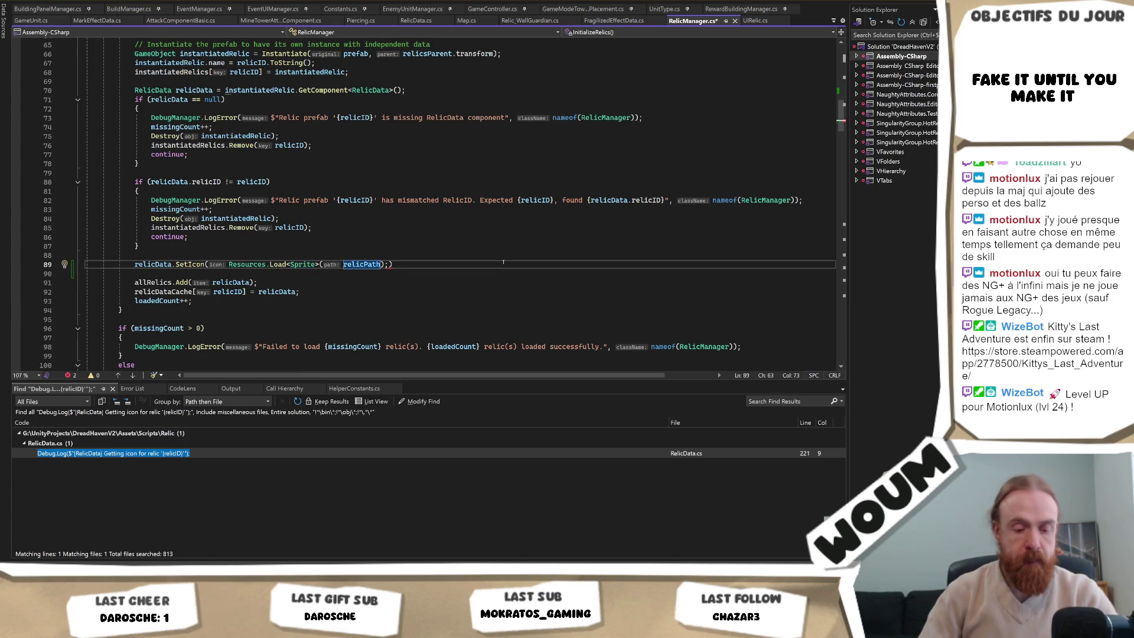
text(+ "_sprite)
text("));)
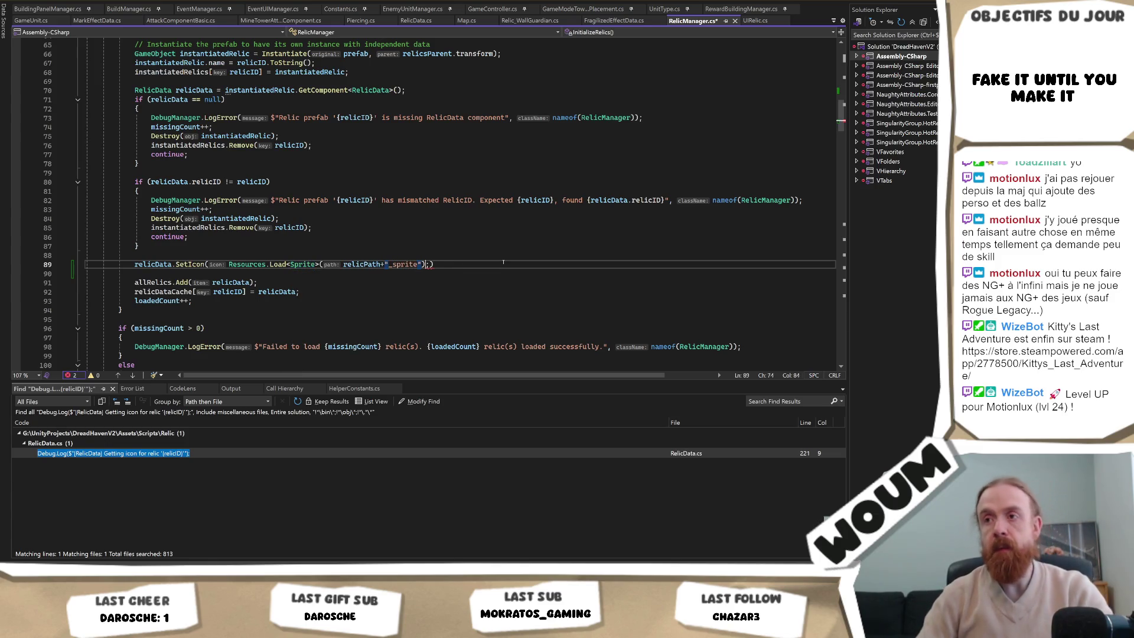
key(ctrl+s)
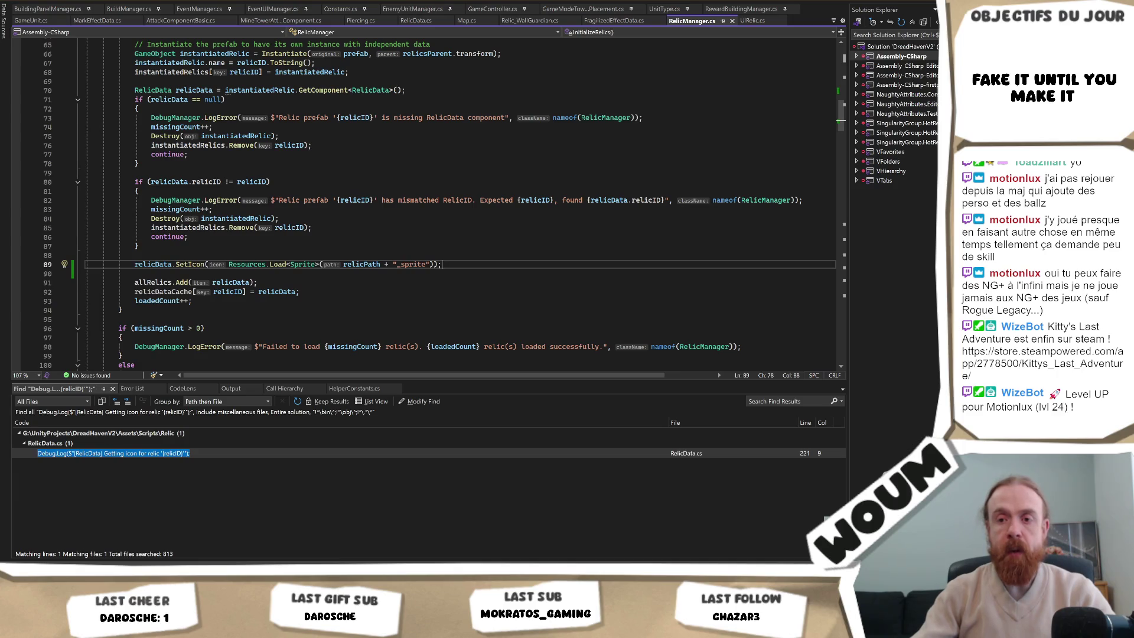
key(alt+Tab)
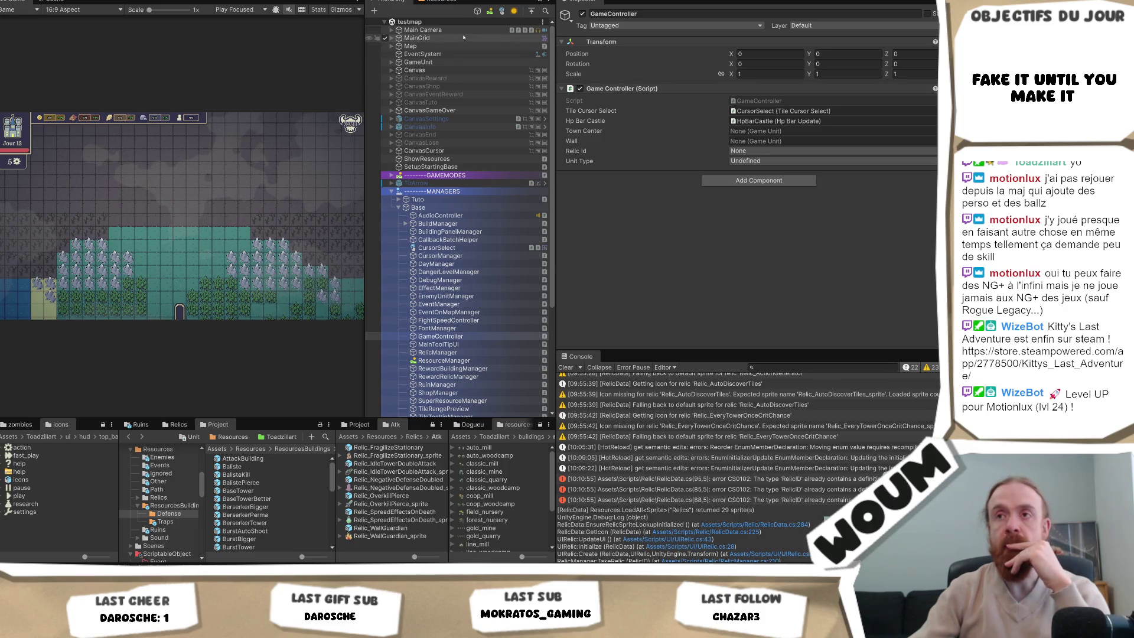
Try entering Play mode after the recompile, revealing the CS0102 duplicate RelicID errors.
key(ctrl+p)
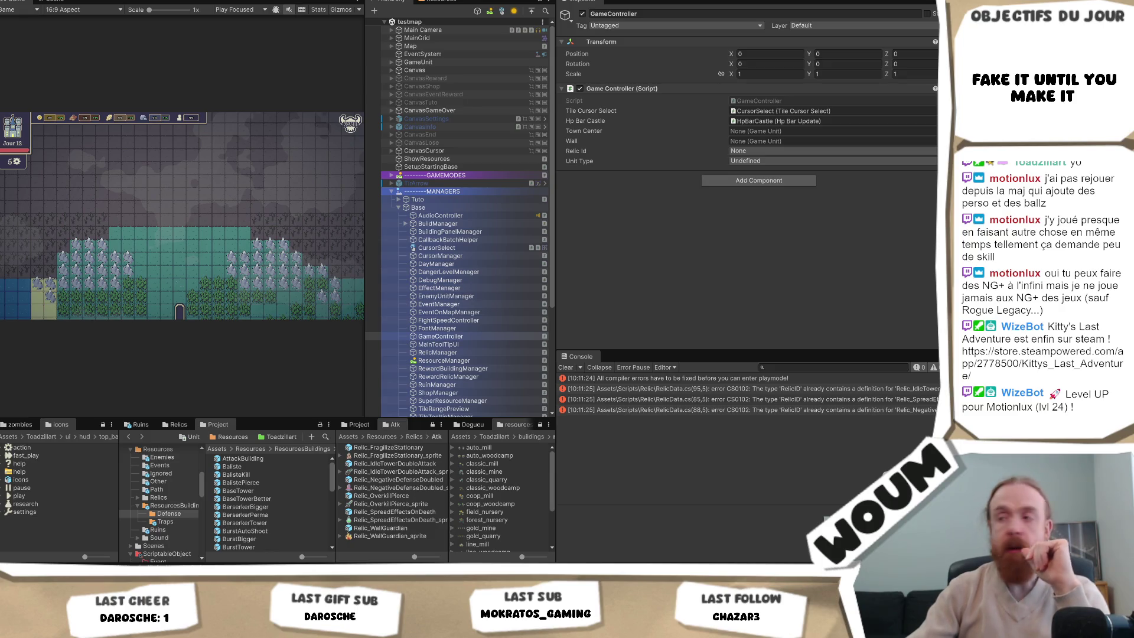
Delete the duplicate IdleTowerDoubleAttack, enemy death and bonus entries from the RelicID enum in RelicData.cs.
click(695, 389)
double_click(695, 391)
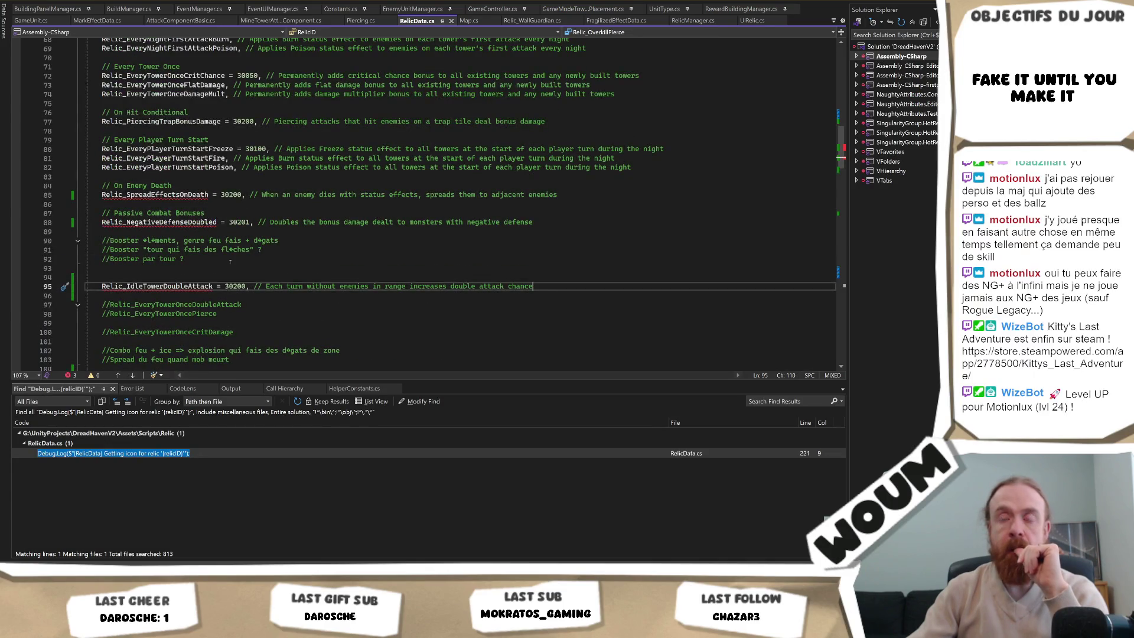
key(shift+Up)
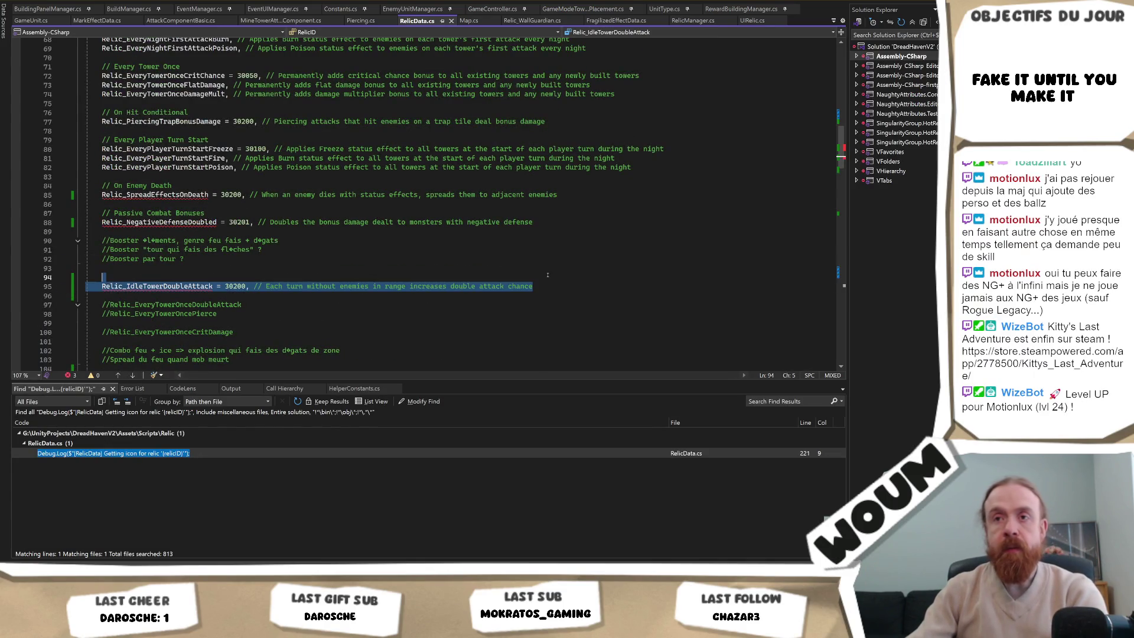
key(Delete)
drag(534, 223, 37, 193)
key(Delete)
scroll(37, 177, up, 2)
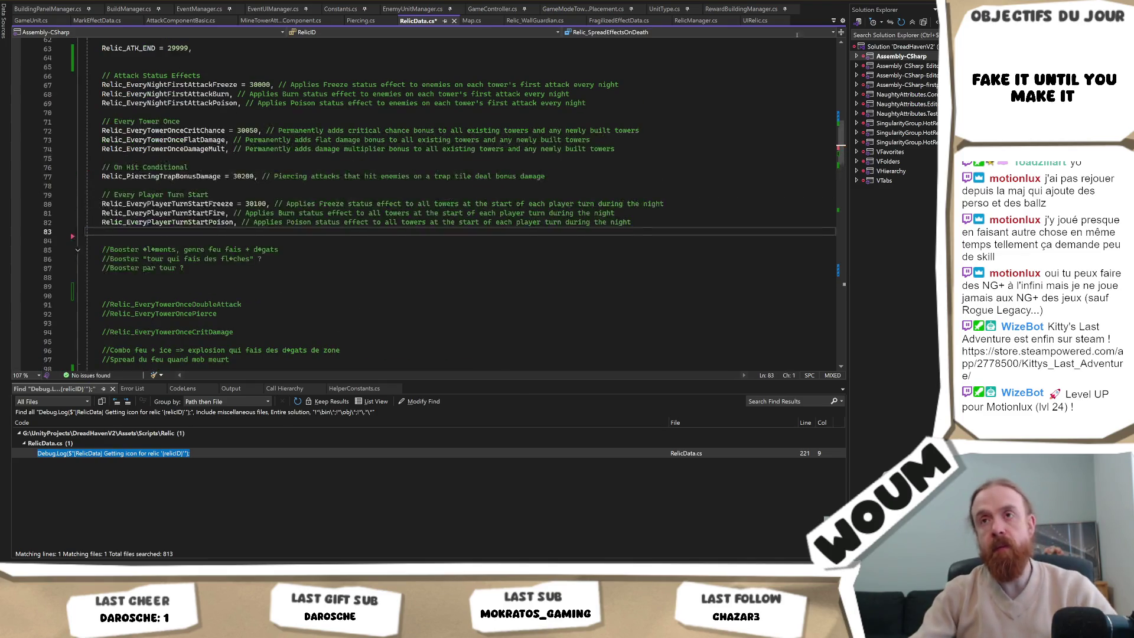
key(alt+Tab)
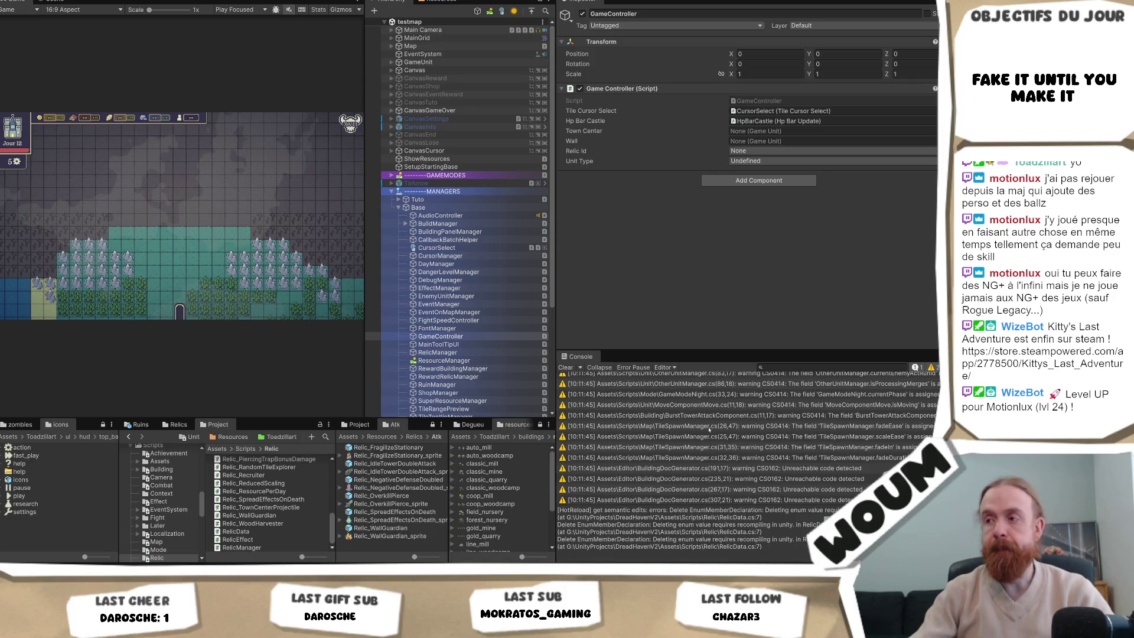
Clear the console, start a new playtest, dismiss the welcome message and build the town center.
click(561, 368)
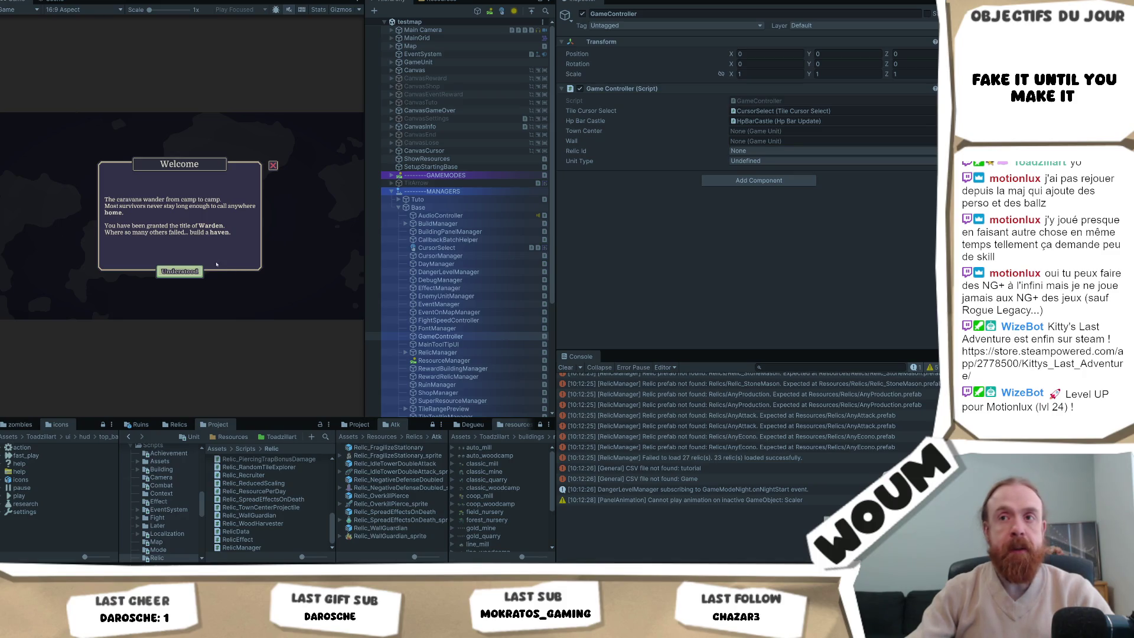
click(180, 271)
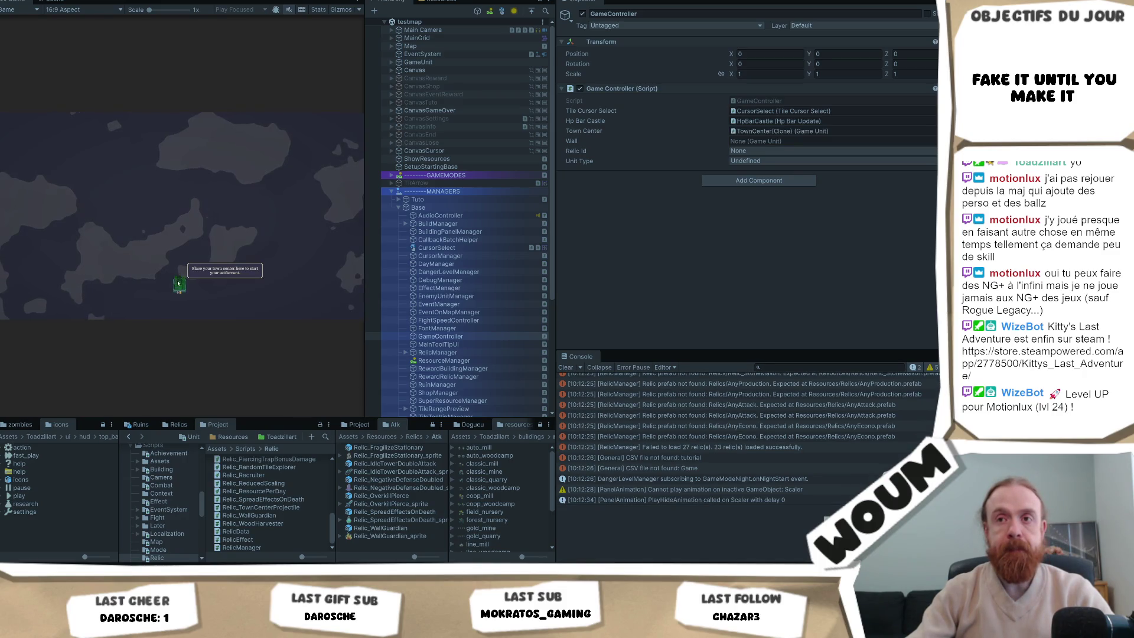
click(178, 285)
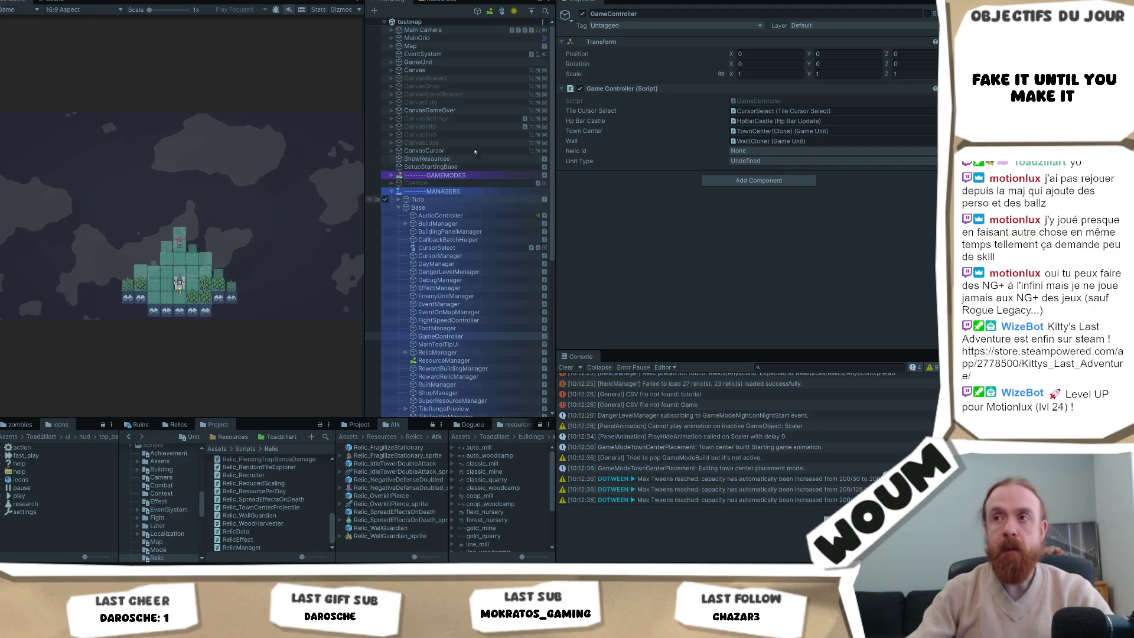
scroll(481, 270, down, 3)
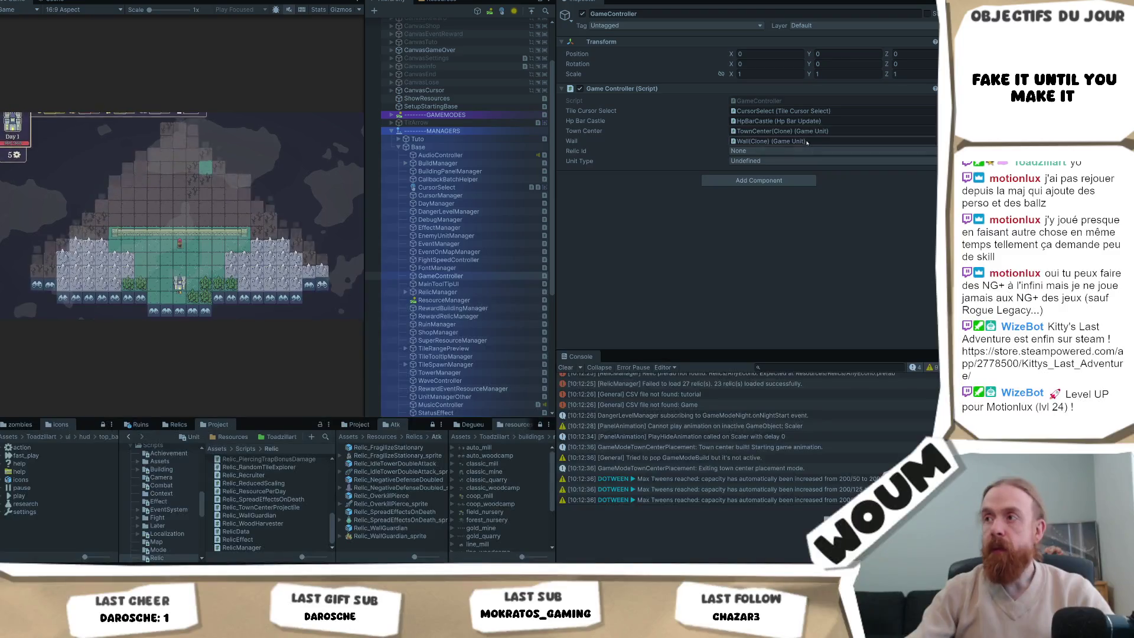
Grant the relics Relic_Fragilize Stationary, Relic_Double First Day and Relic_Building Explore Bonus in turn.
click(768, 151)
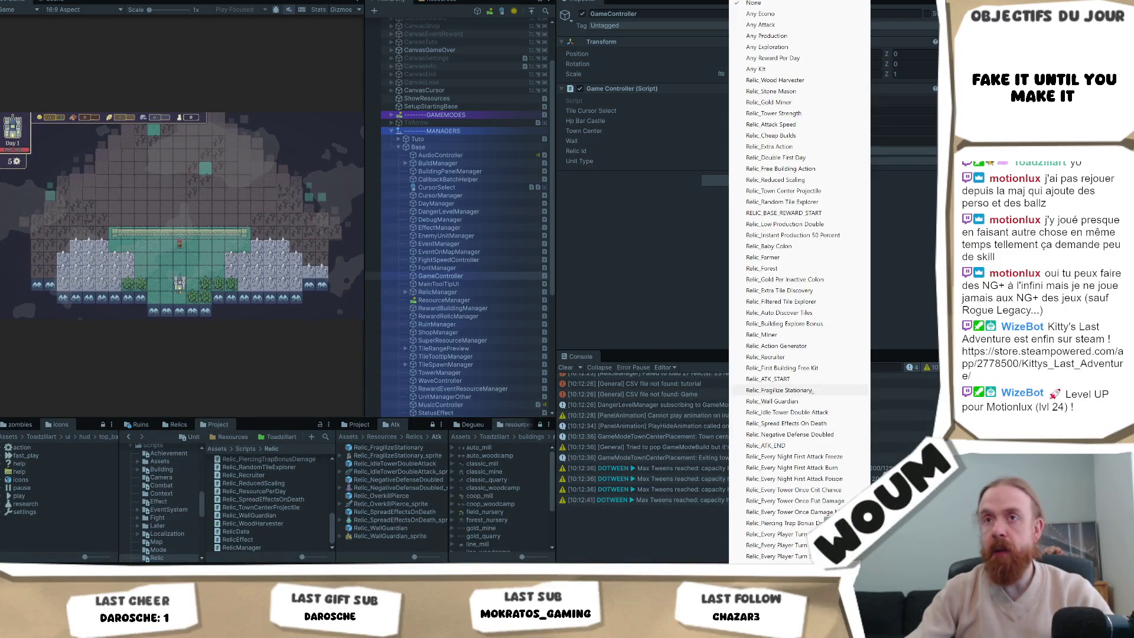
click(803, 390)
click(173, 271)
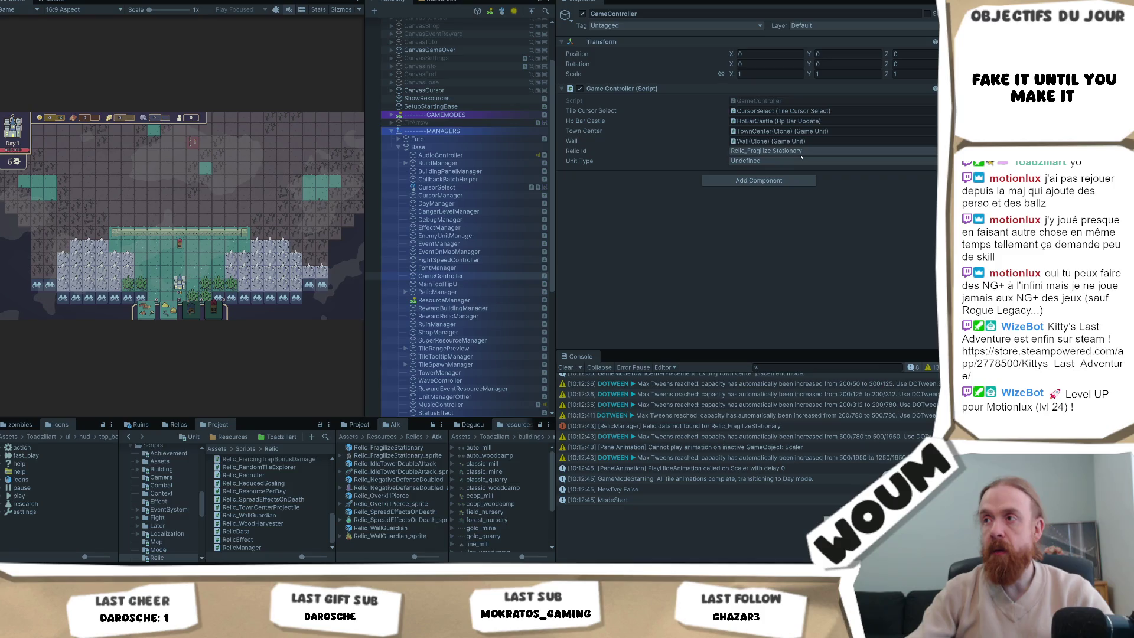
click(801, 153)
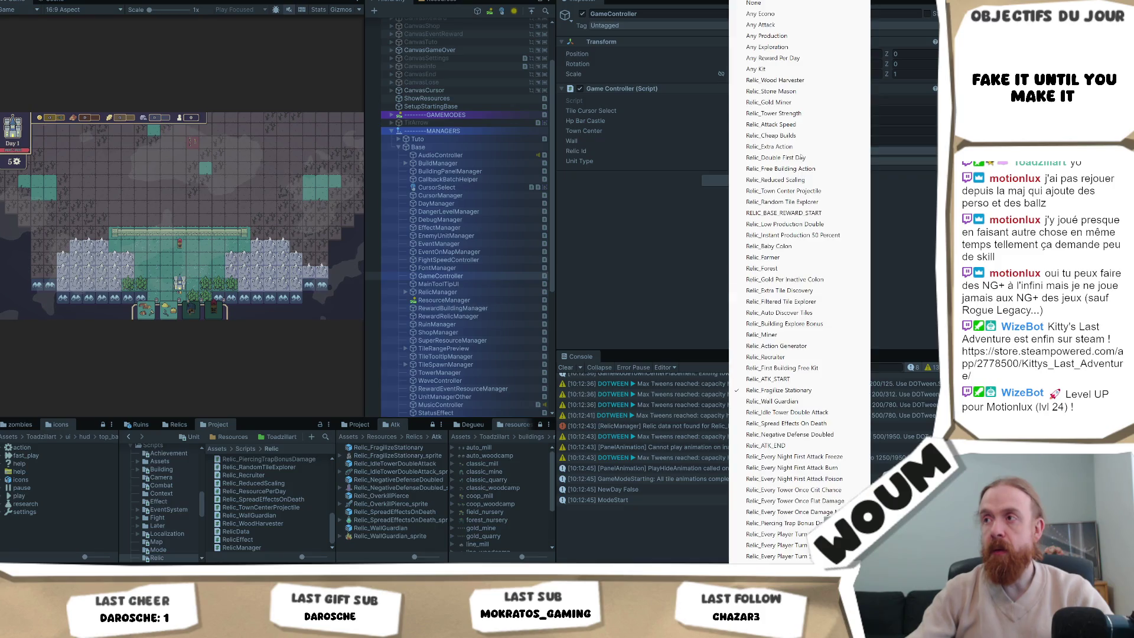
click(793, 335)
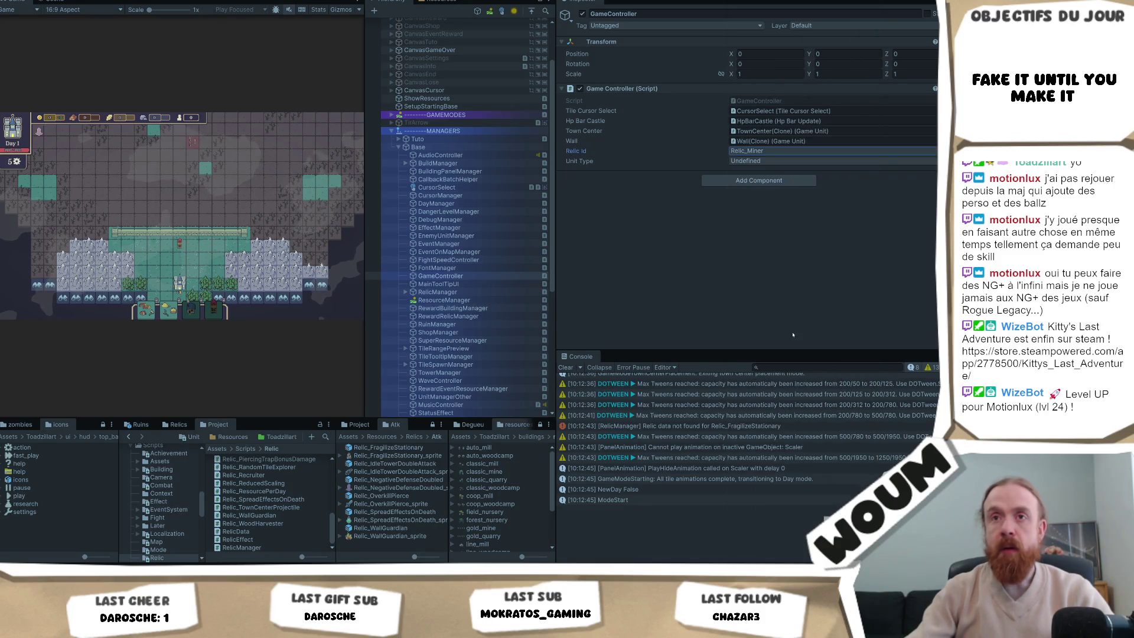
click(783, 154)
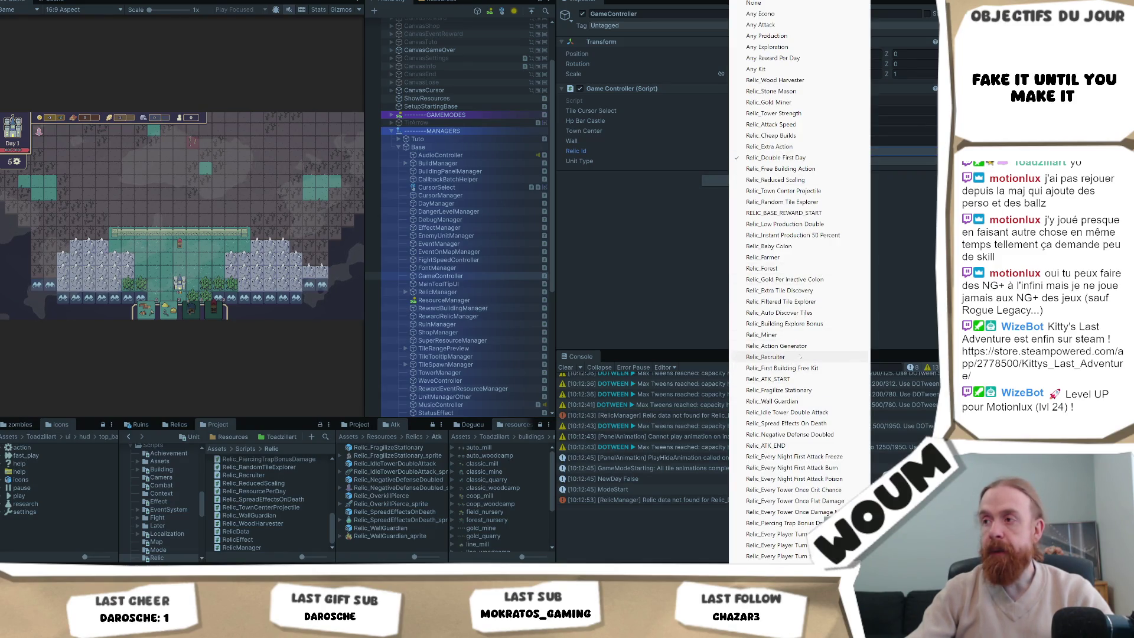
click(803, 323)
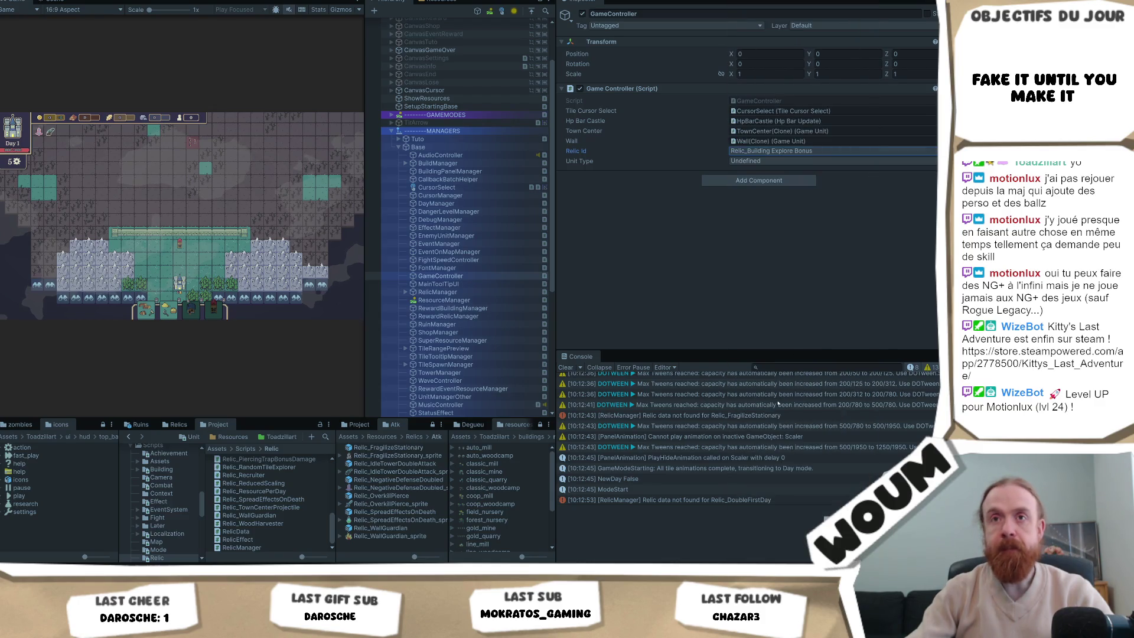
Check the missing Relic_ATK_STARTAtk prefab error in the console and stop the playtest.
scroll(780, 425, up, 10)
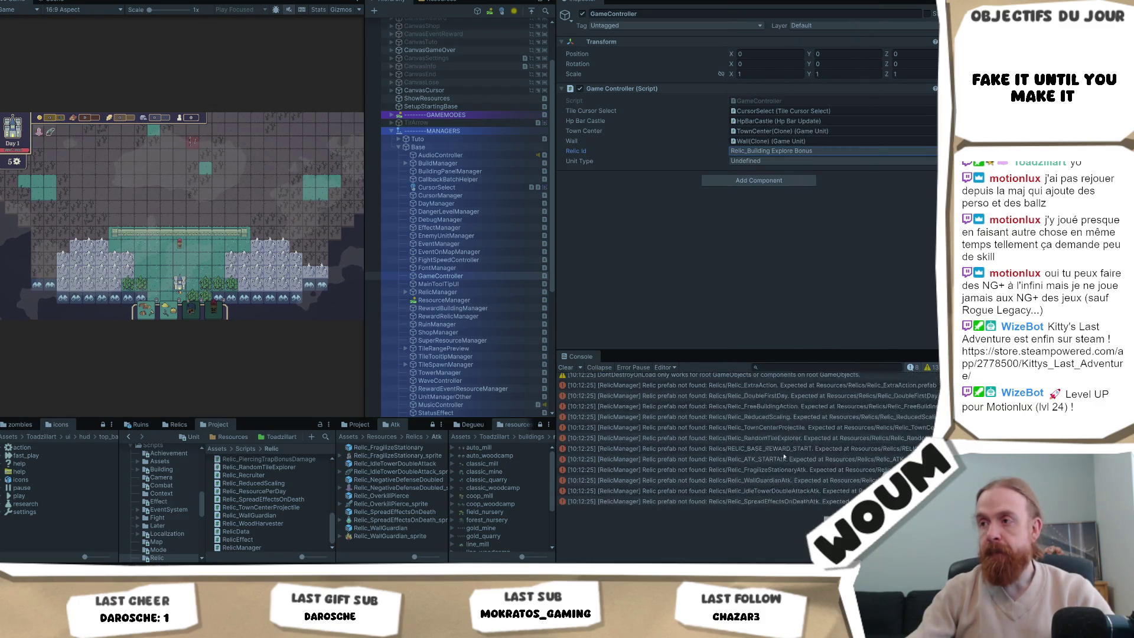
scroll(783, 458, up, 2)
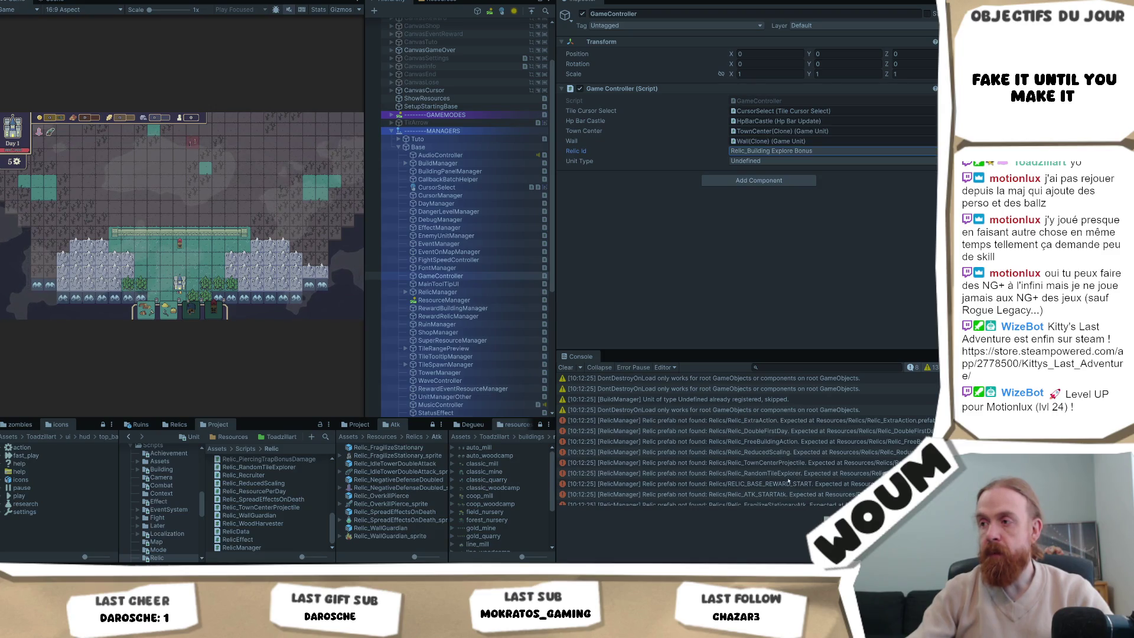
scroll(779, 432, down, 3)
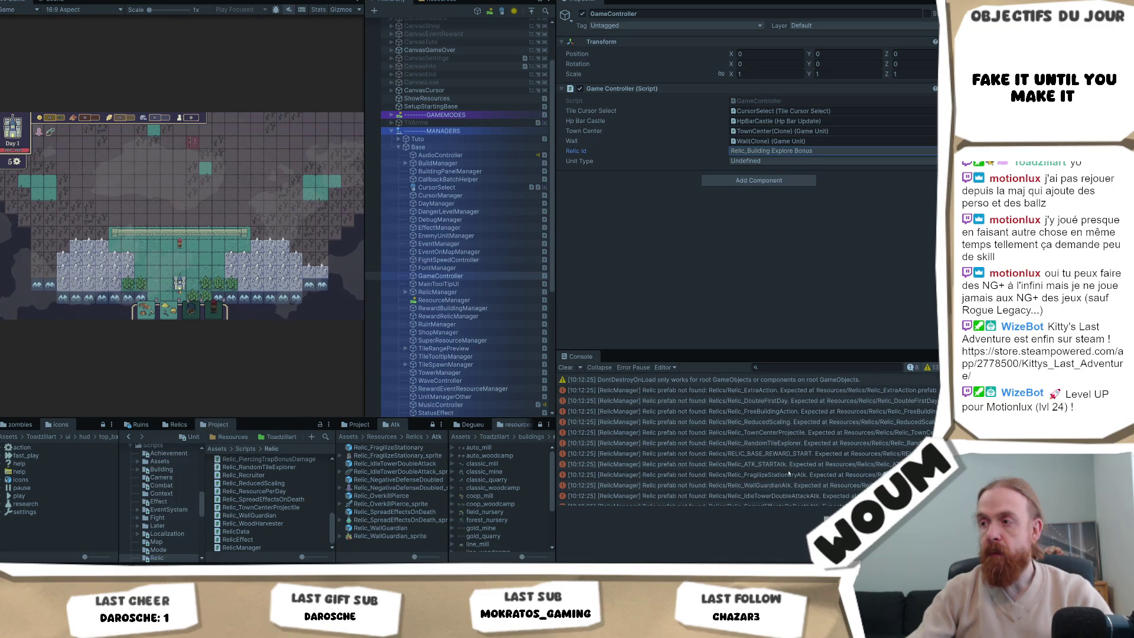
click(795, 465)
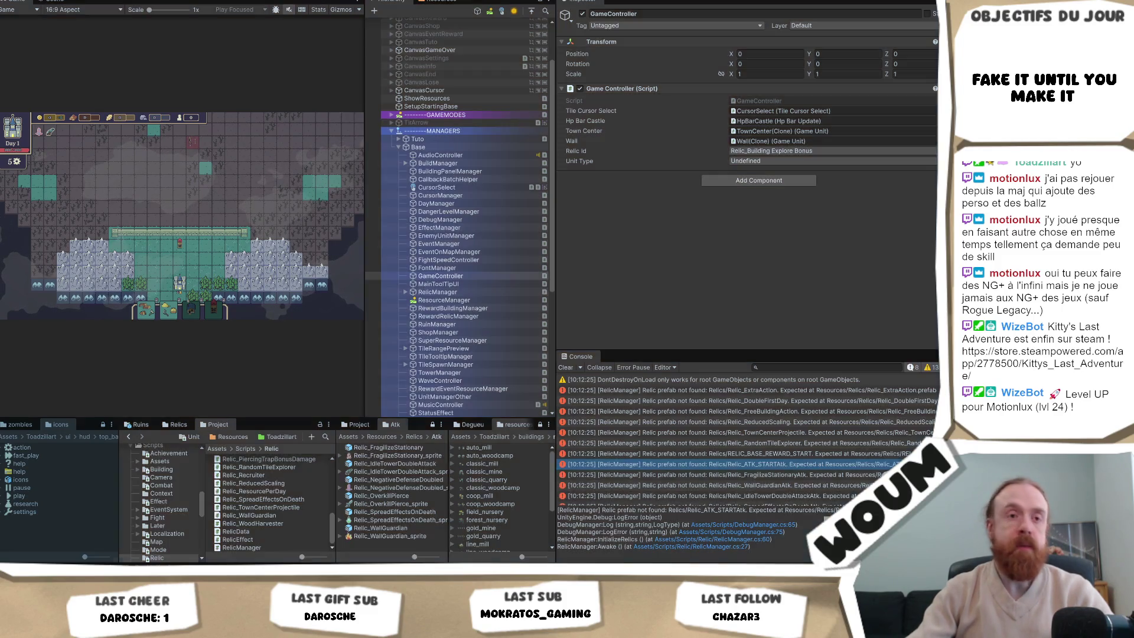
key(ctrl+p)
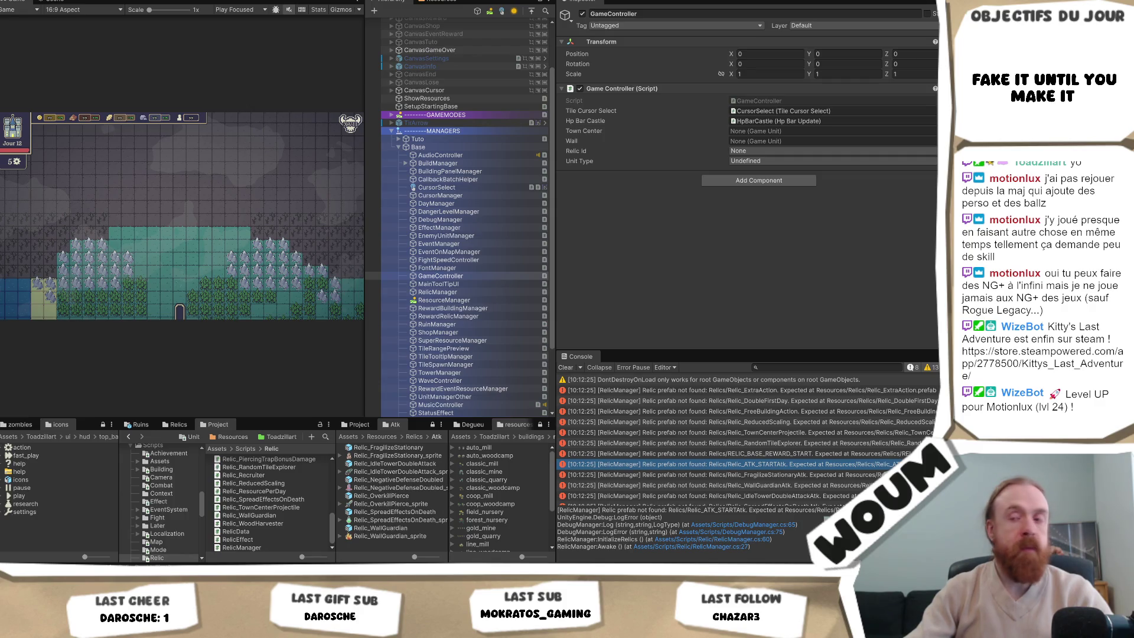
In RelicManager.cs, remove {relicID} from the base path and append it after the Atk block.
key(alt+Tab)
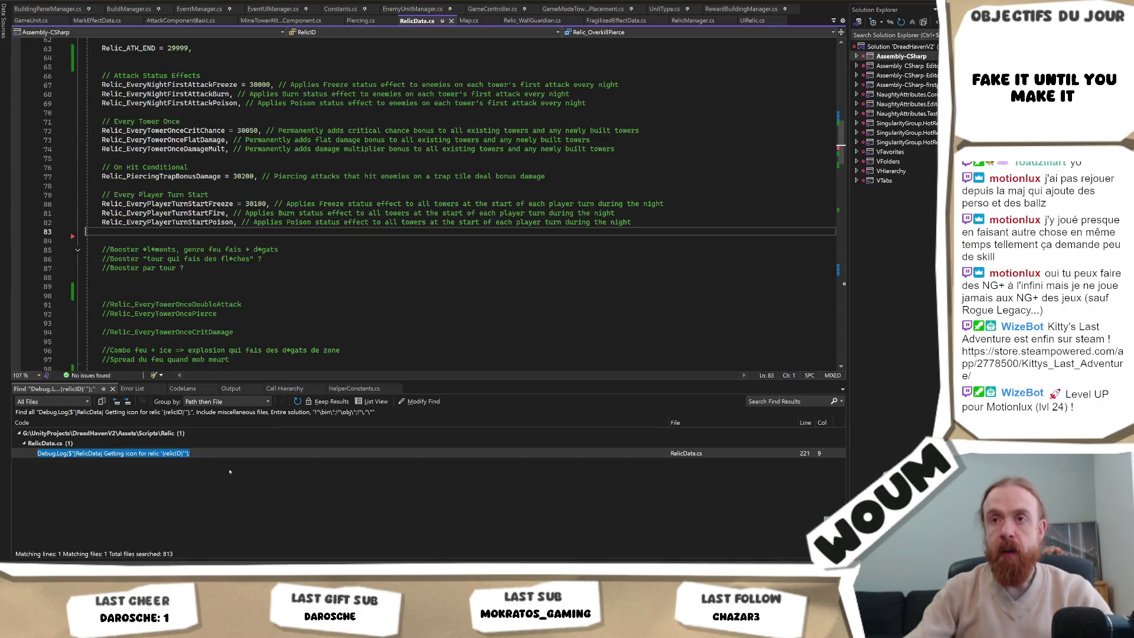
key(ctrl+Tab)
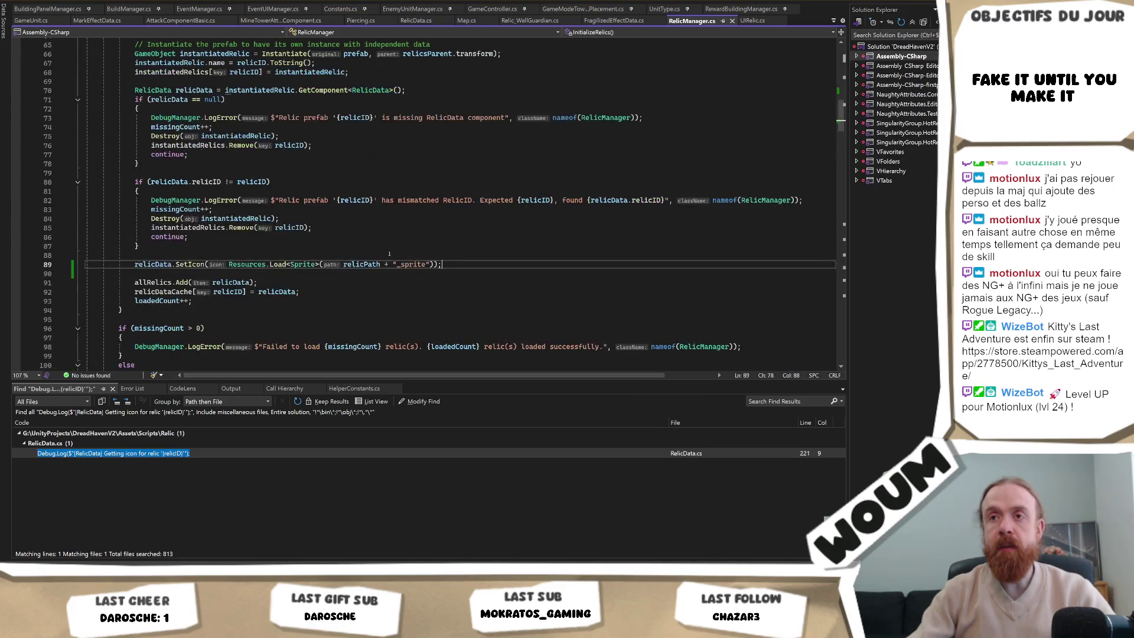
scroll(396, 268, up, 10)
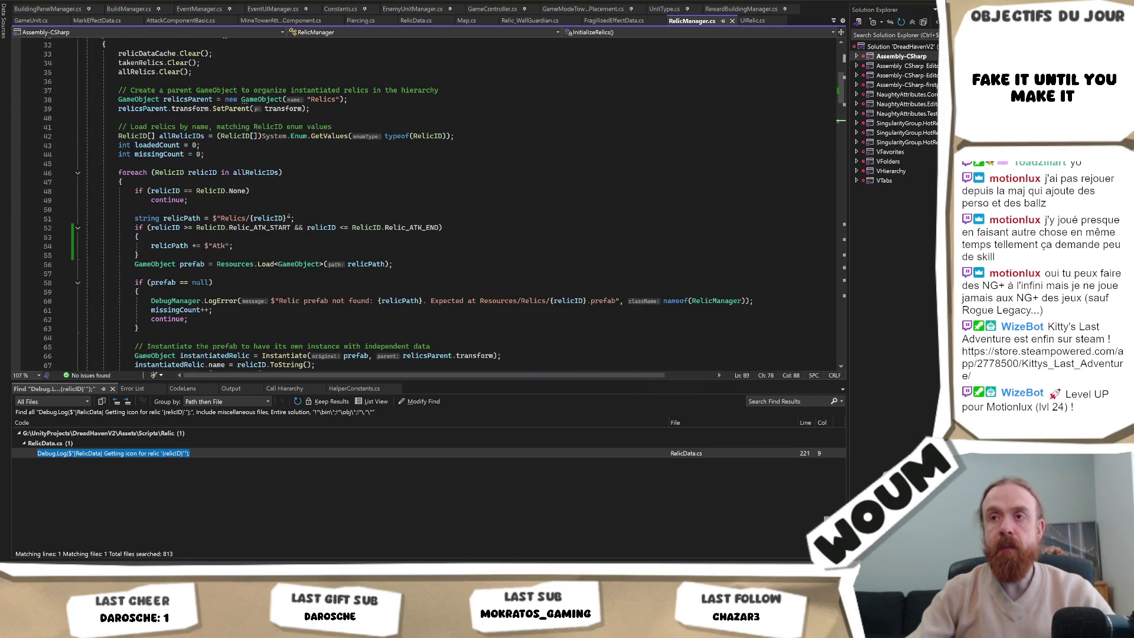
drag(287, 218, 250, 218)
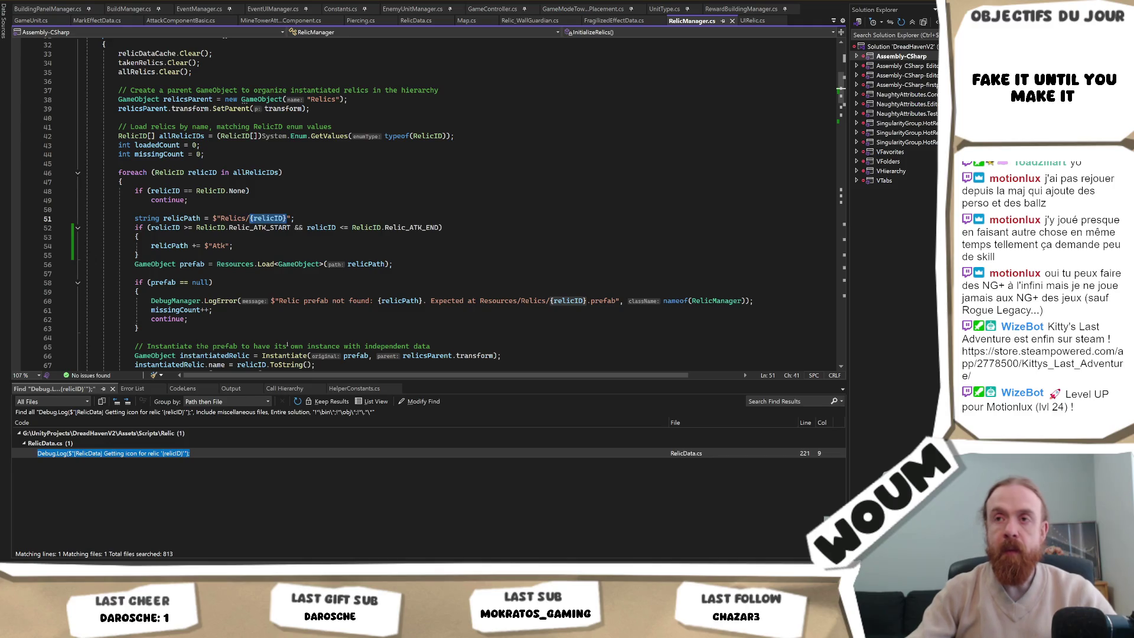
key(BackSpace)
click(249, 255)
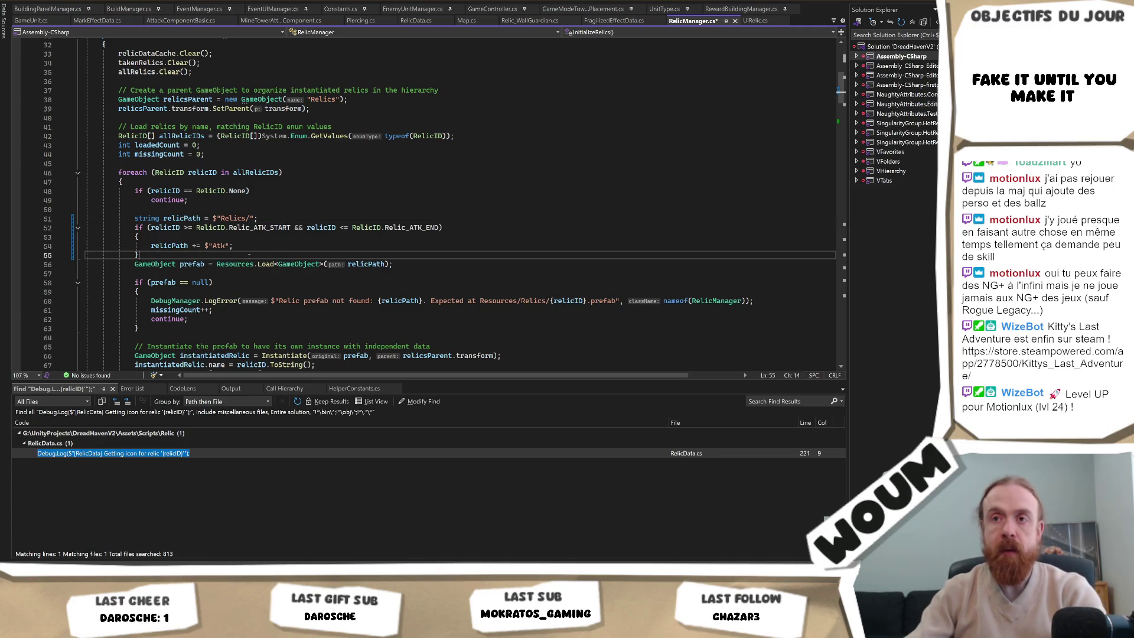
key(Return)
key(Tab)
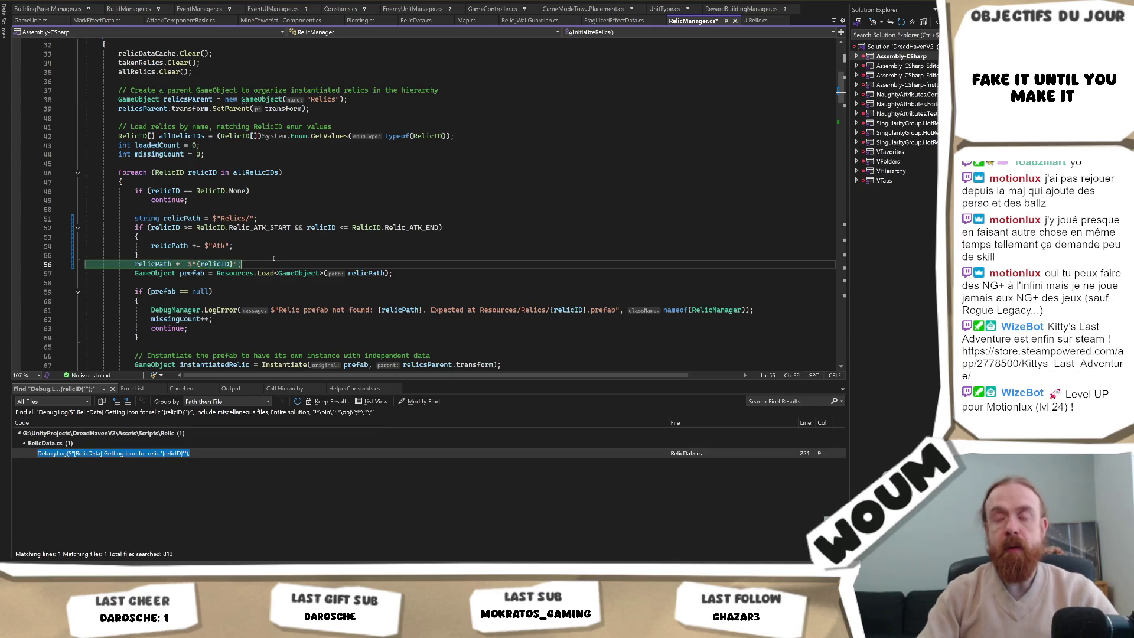
key(alt+Tab)
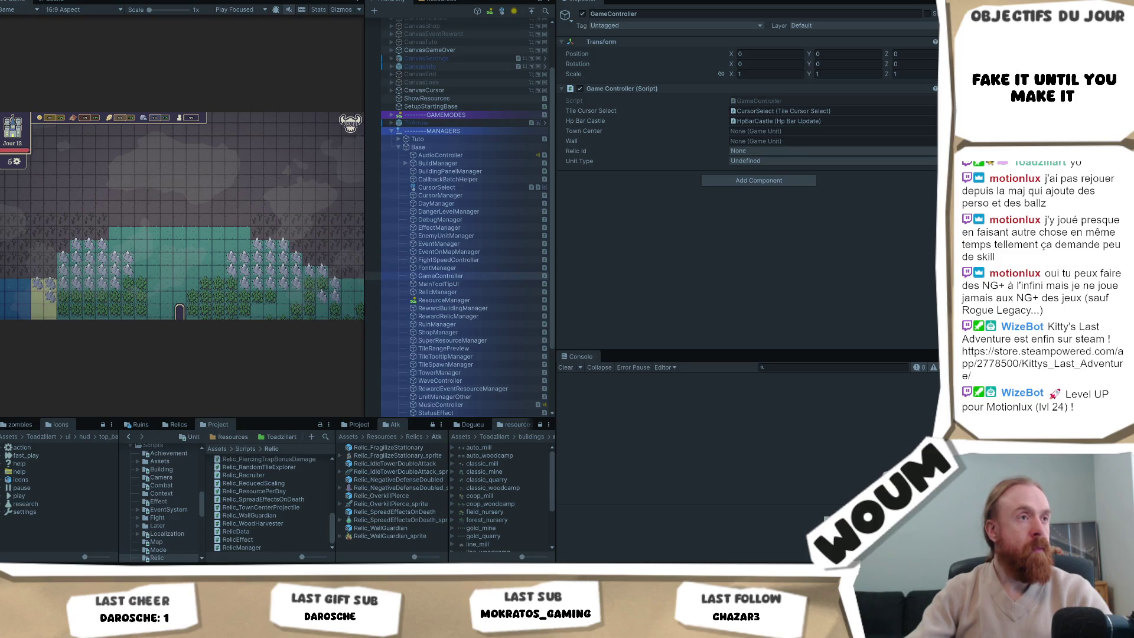
Start a playtest, dismiss the Welcome and Limited time messages, and place the town center.
key(ctrl+p)
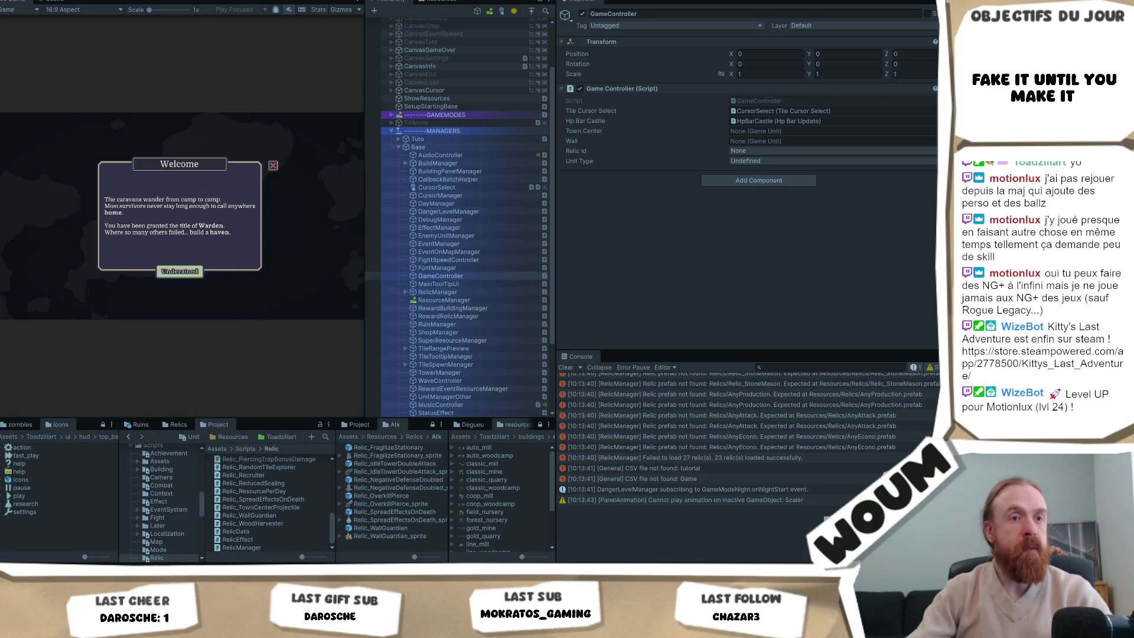
click(185, 272)
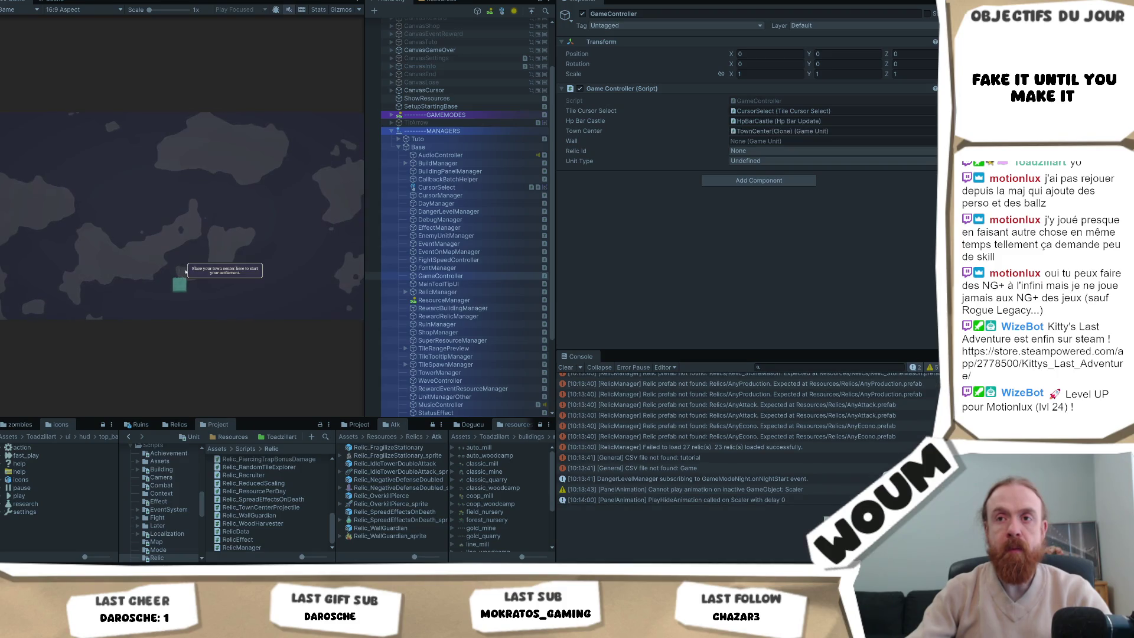
click(180, 282)
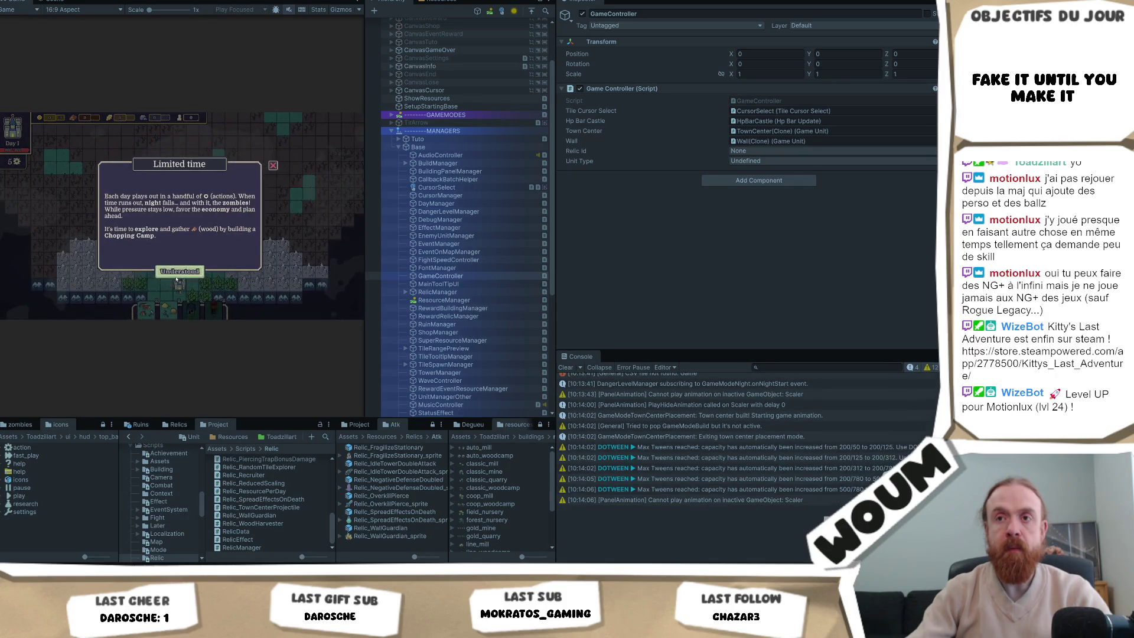
click(177, 272)
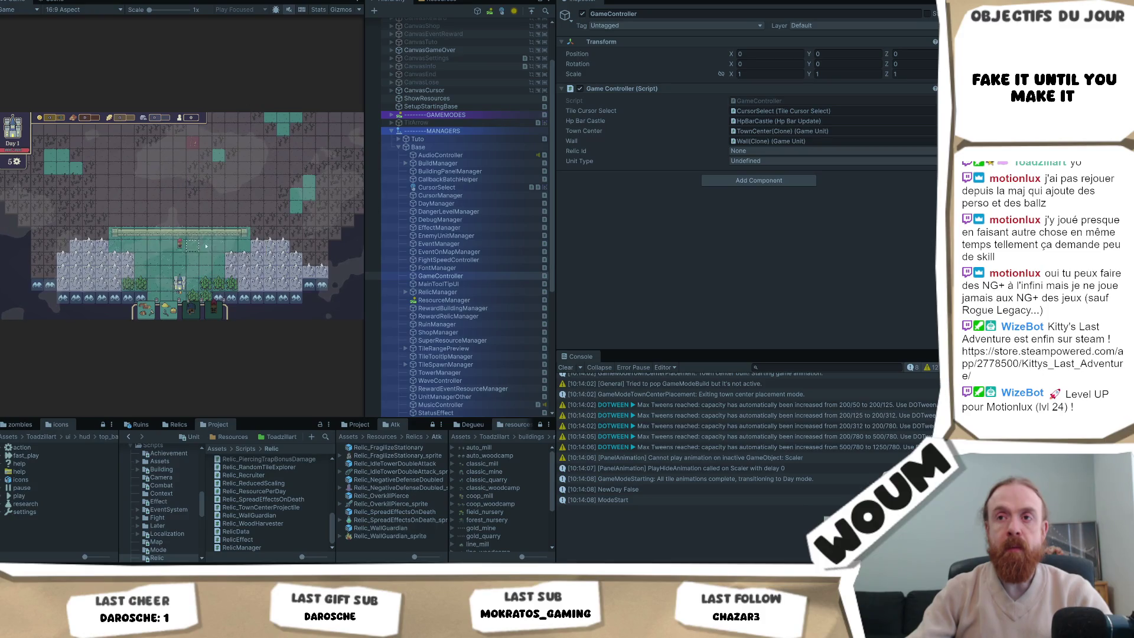
Set the GameController's Relic Id to Relic_FragilizeStationary and enlarge the inspector and console.
mouse_move(182, 250)
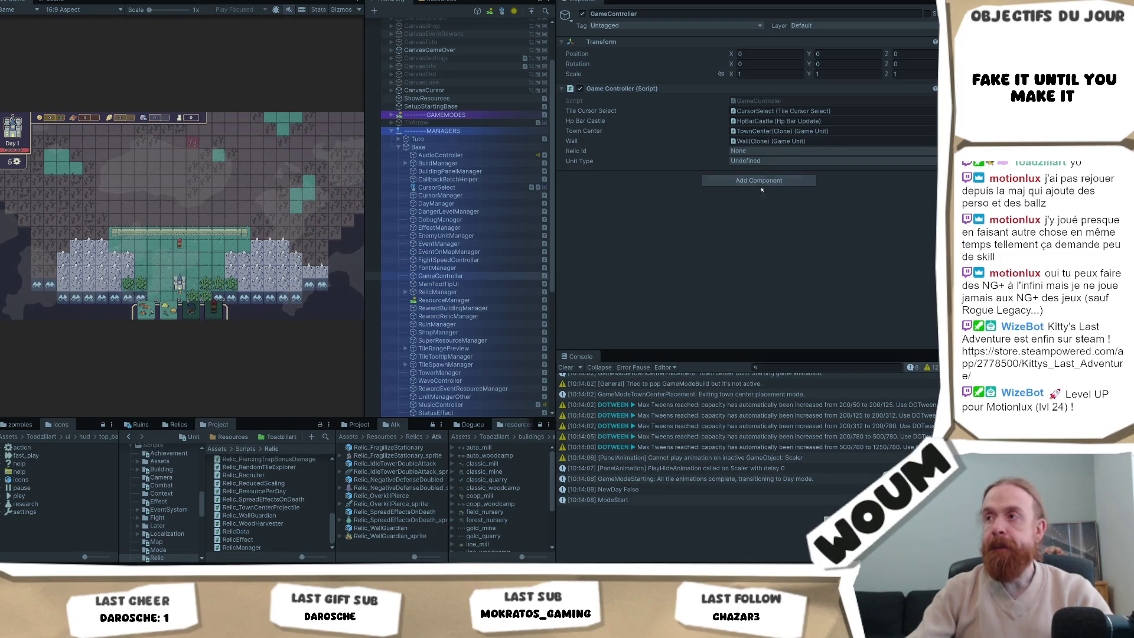
click(785, 150)
click(775, 305)
click(786, 150)
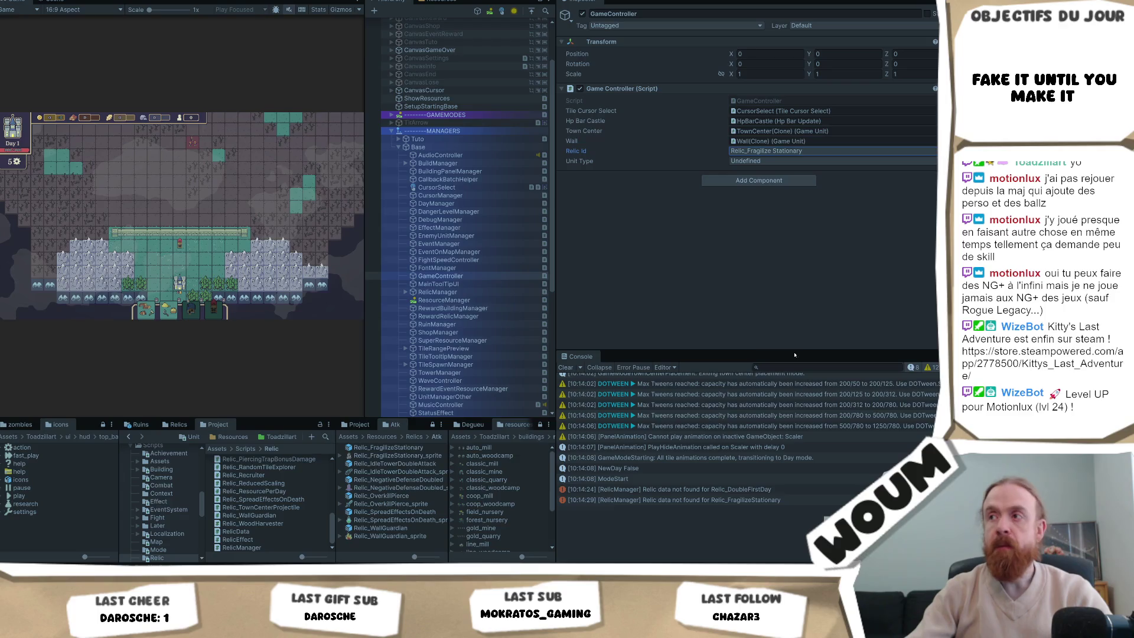
scroll(752, 441, up, 2)
scroll(751, 441, up, 5)
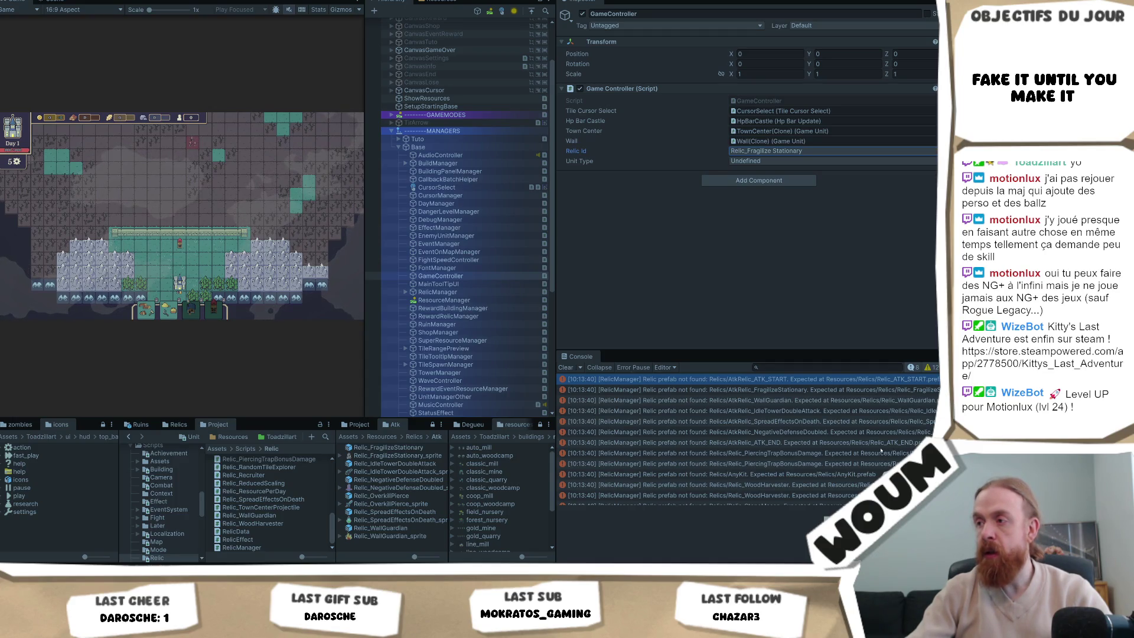
scroll(881, 451, up, 2)
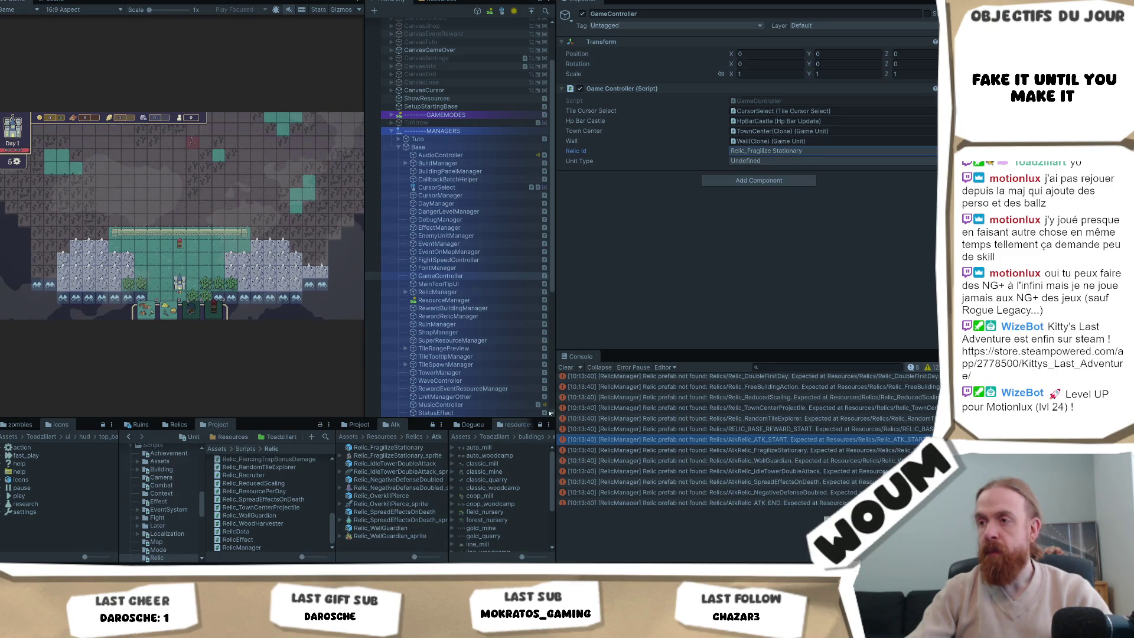
drag(550, 412, 476, 411)
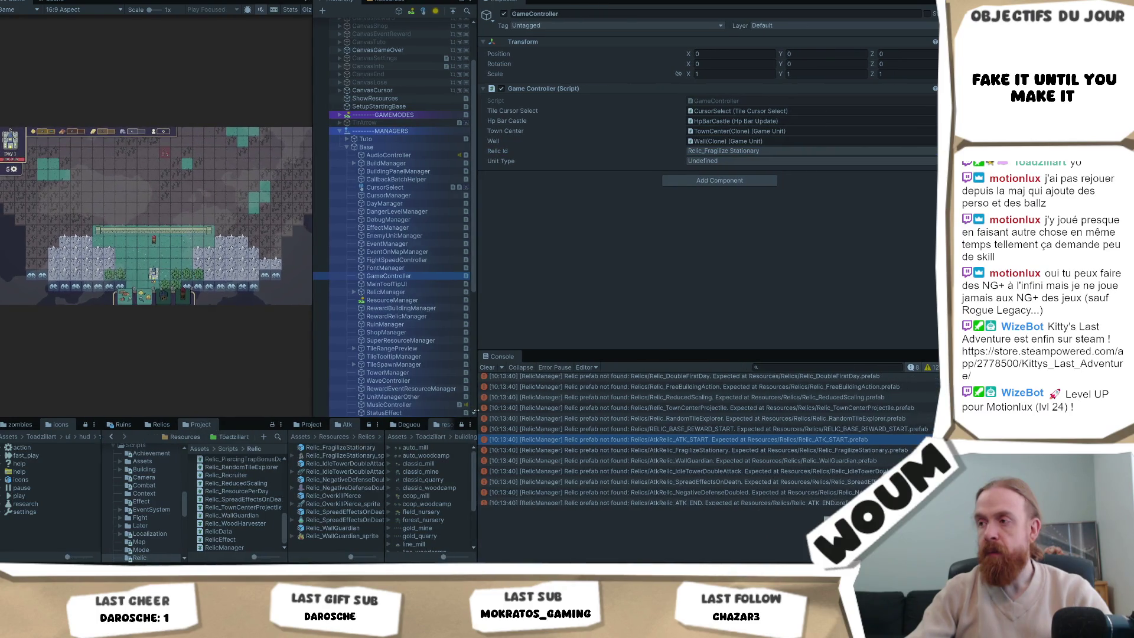
Add the missing '/' after Atk in the relic path in RelicManager.cs.
double_click(820, 439)
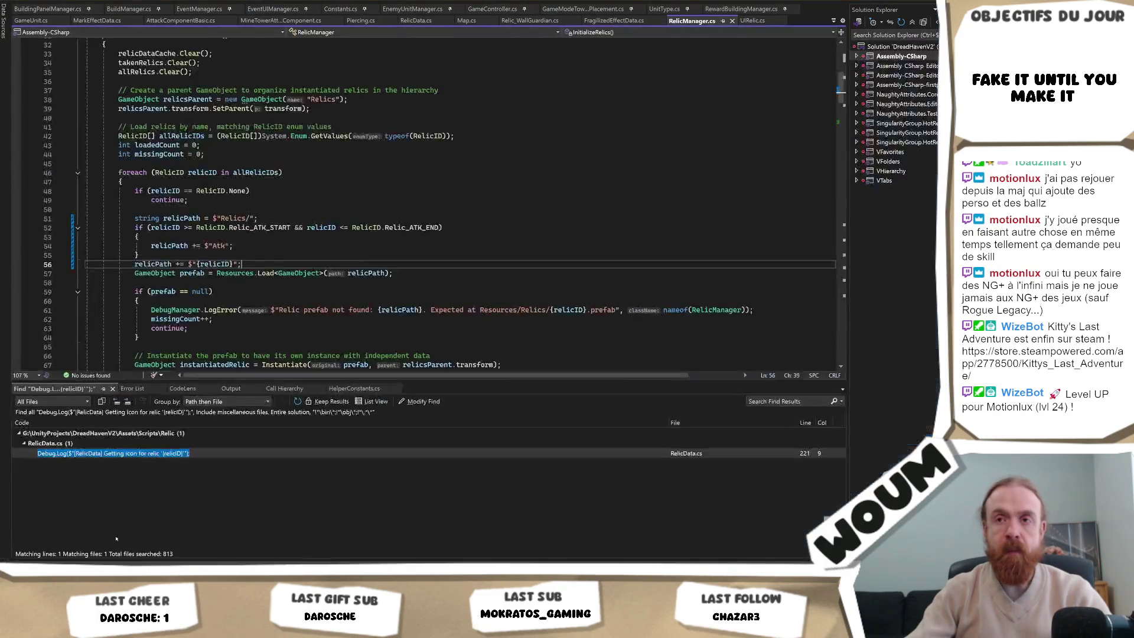
click(228, 246)
text(/)
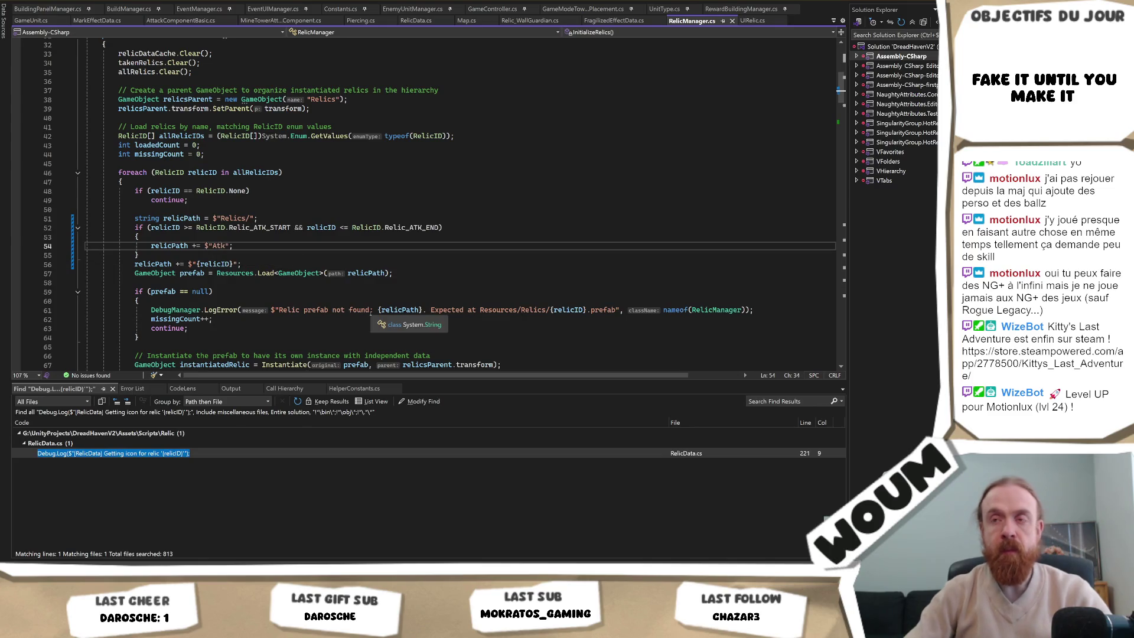
key(alt+Tab)
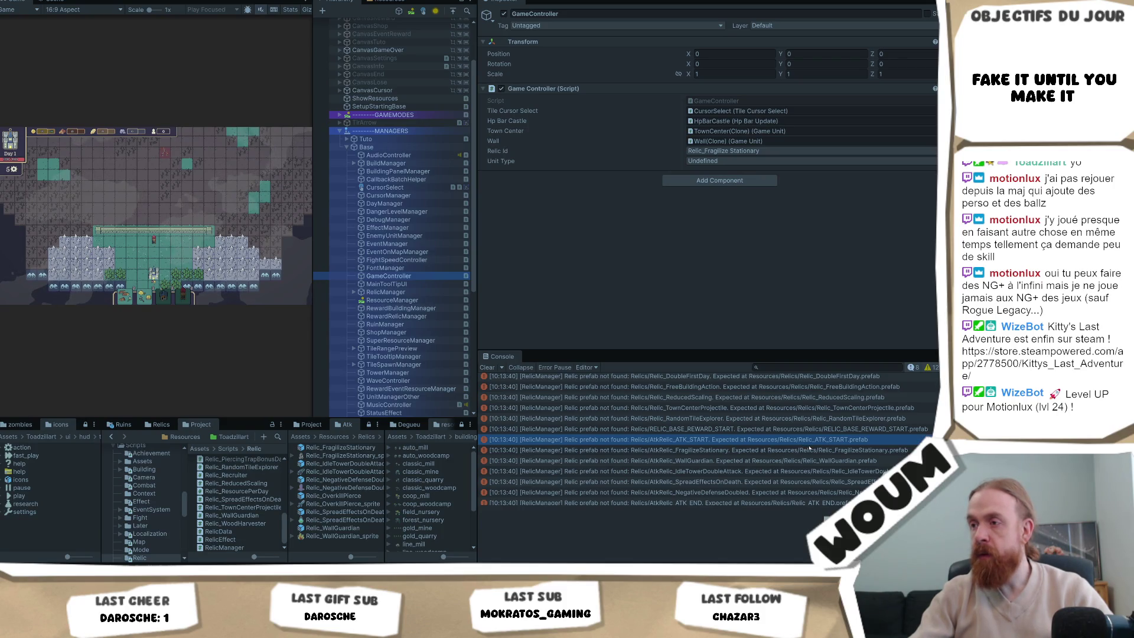
key(alt+Tab)
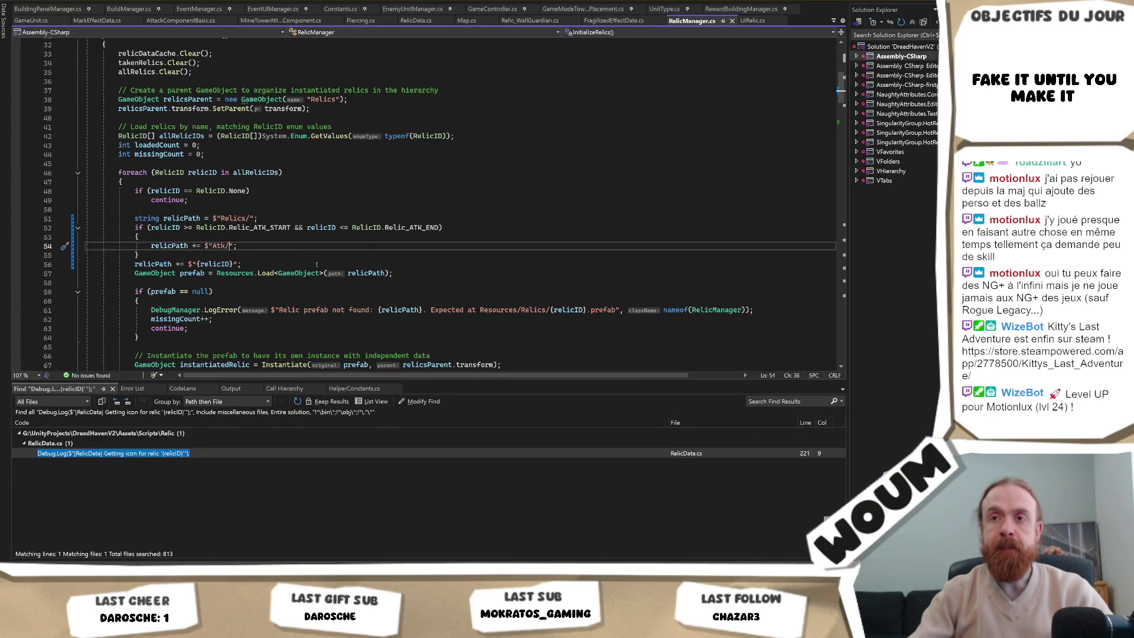
key(alt+Tab)
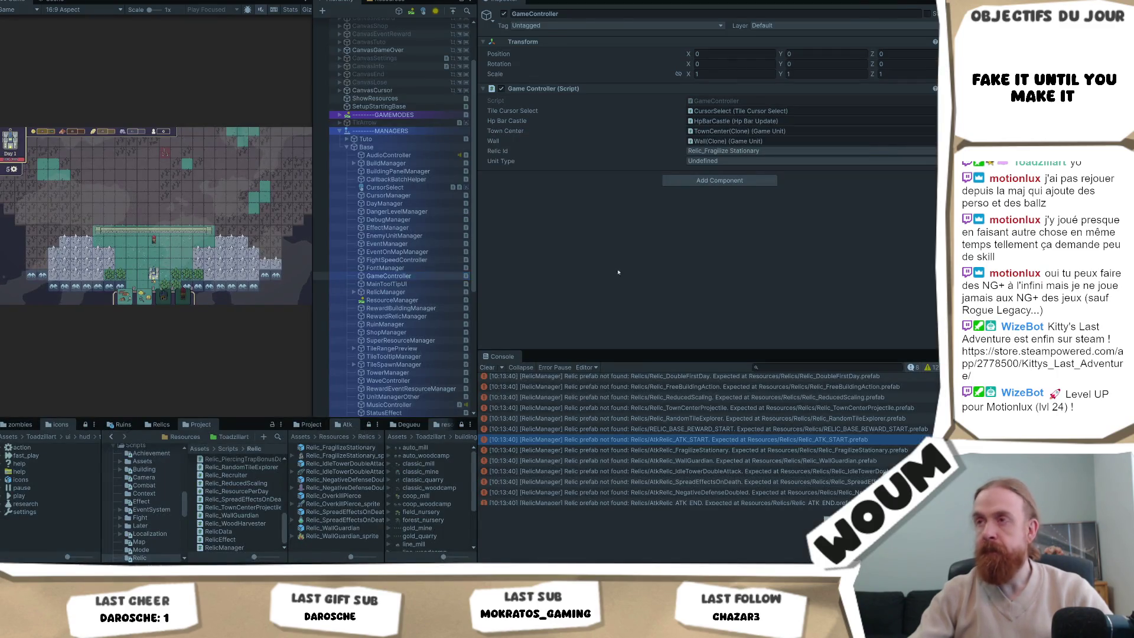
Restart the playtest with the fixed path and inspect the FragilizeStationary mismatched relic ID error.
key(alt+Tab)
key(alt+Tab)
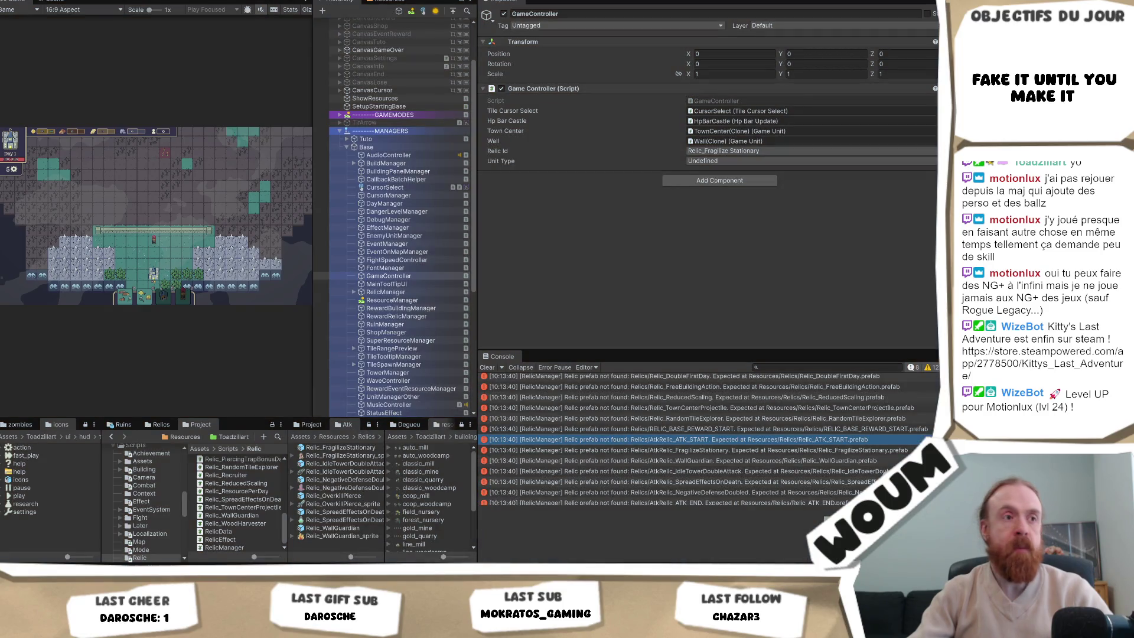
click(453, 9)
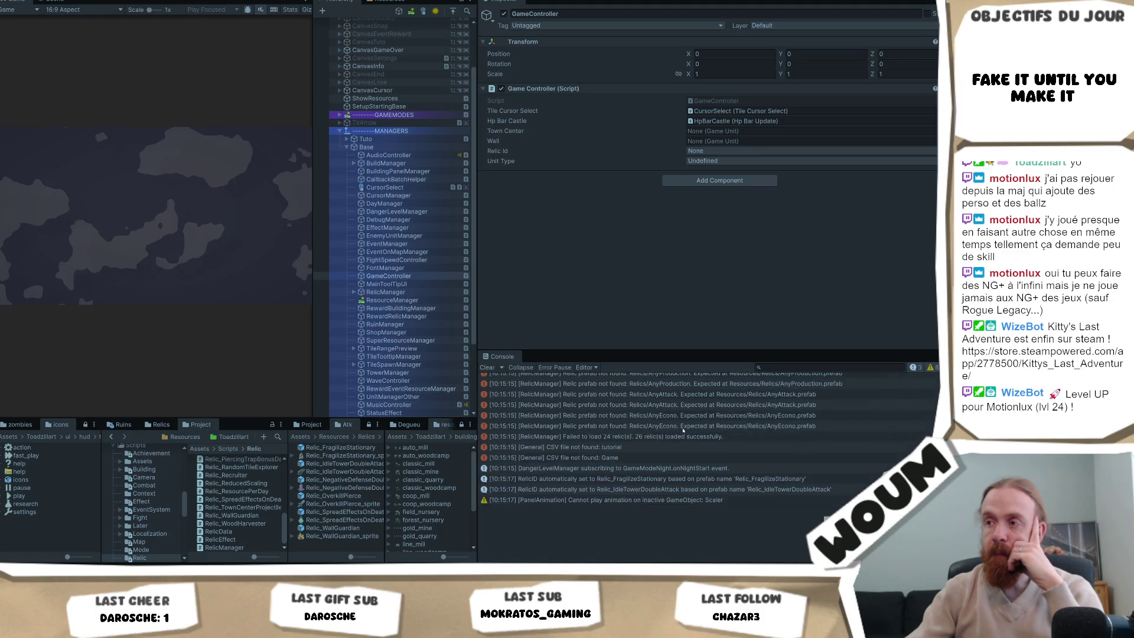
click(711, 437)
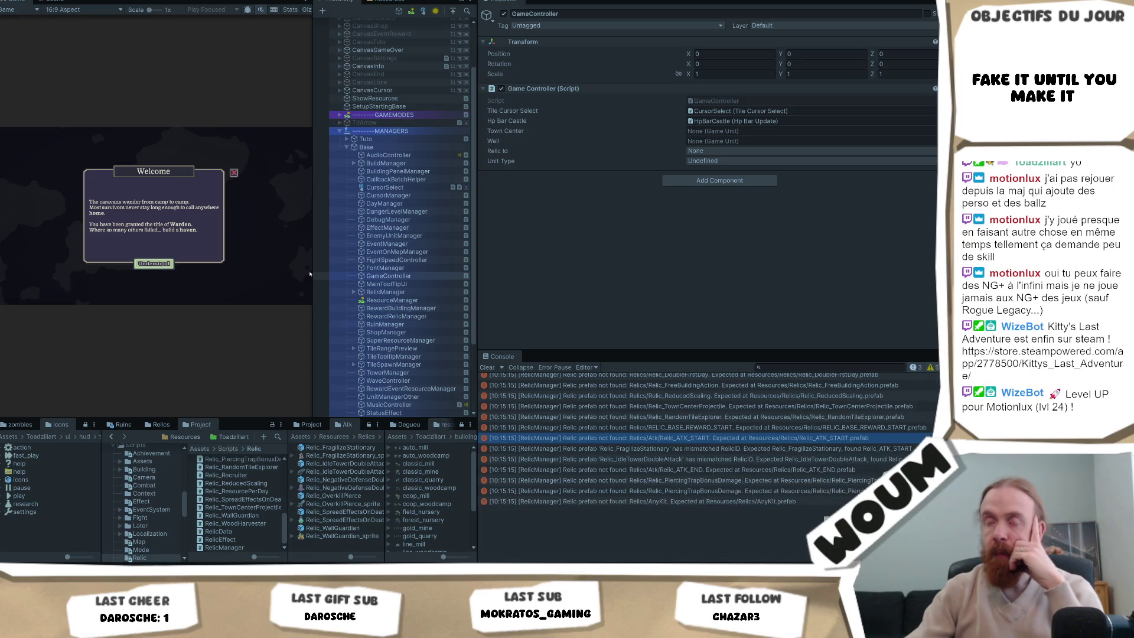
scroll(797, 417, up, 2)
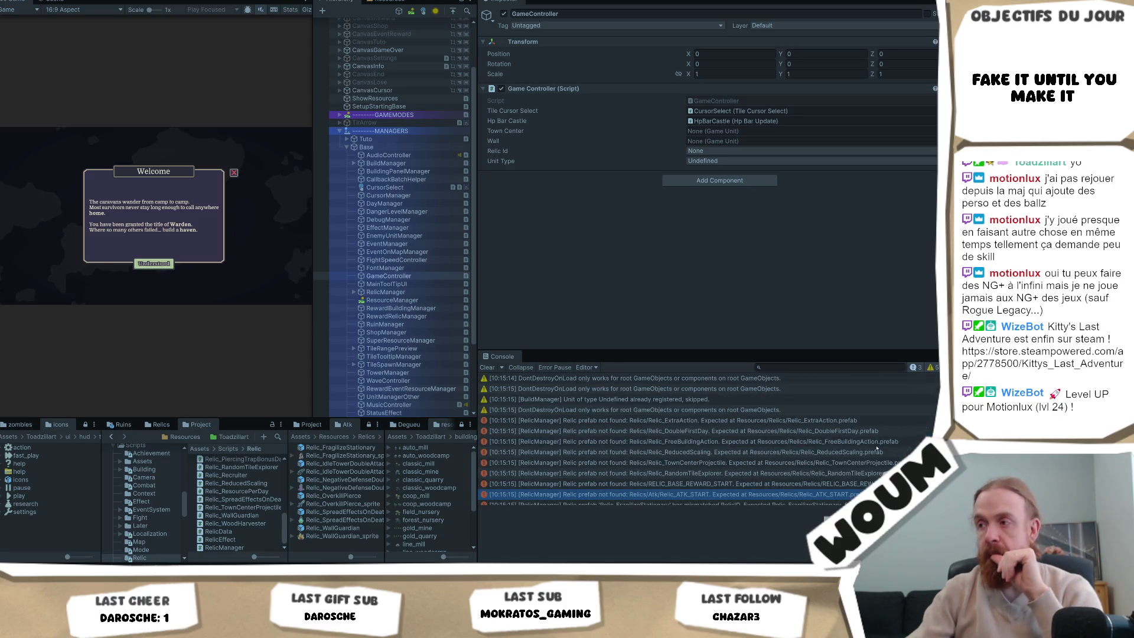
scroll(882, 451, down, 1)
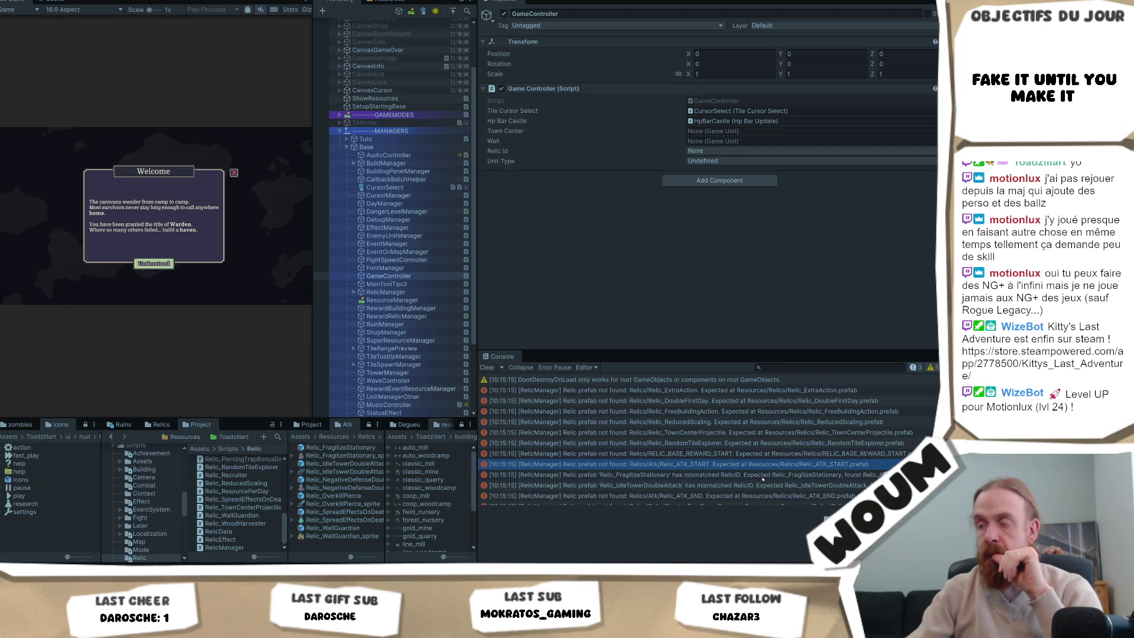
click(762, 476)
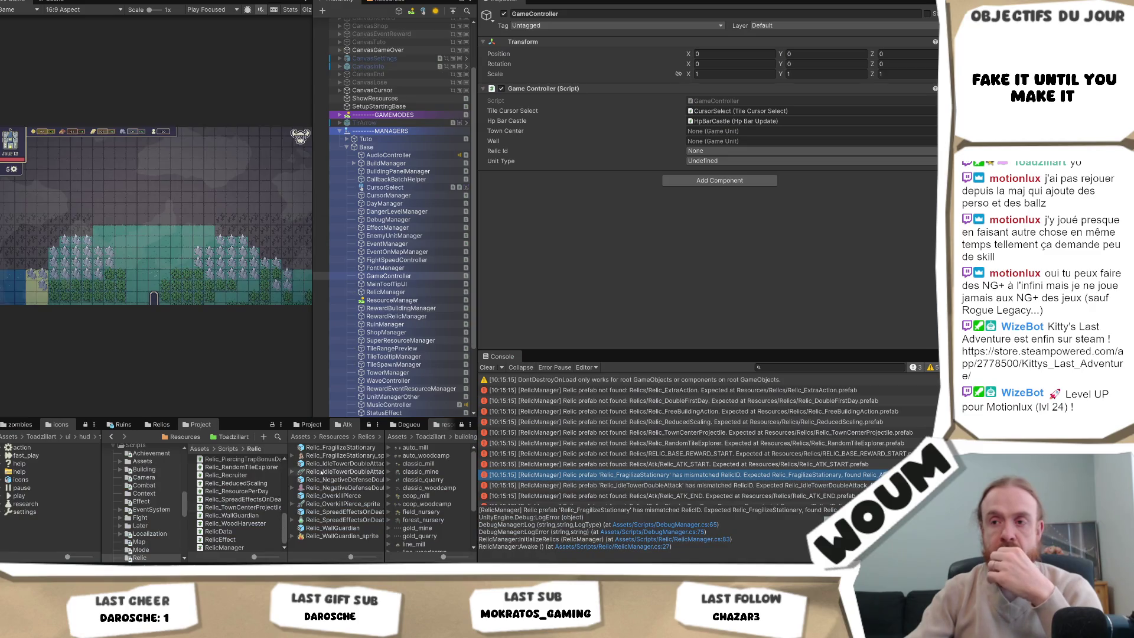
Inspect the Atk relic sprite and prefabs: FragilizeStationary, IdleTowerDoubleAttack, NegativeDefenseDoubled, SpreadEffectsOnDeath, WallGuardian.
click(343, 456)
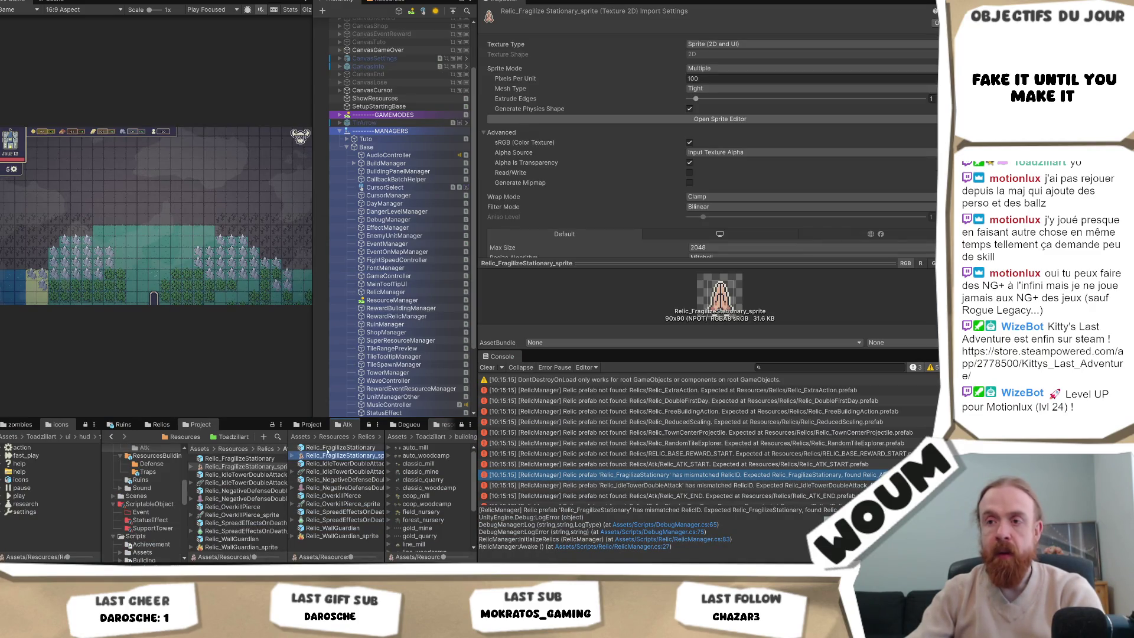
click(339, 447)
click(348, 463)
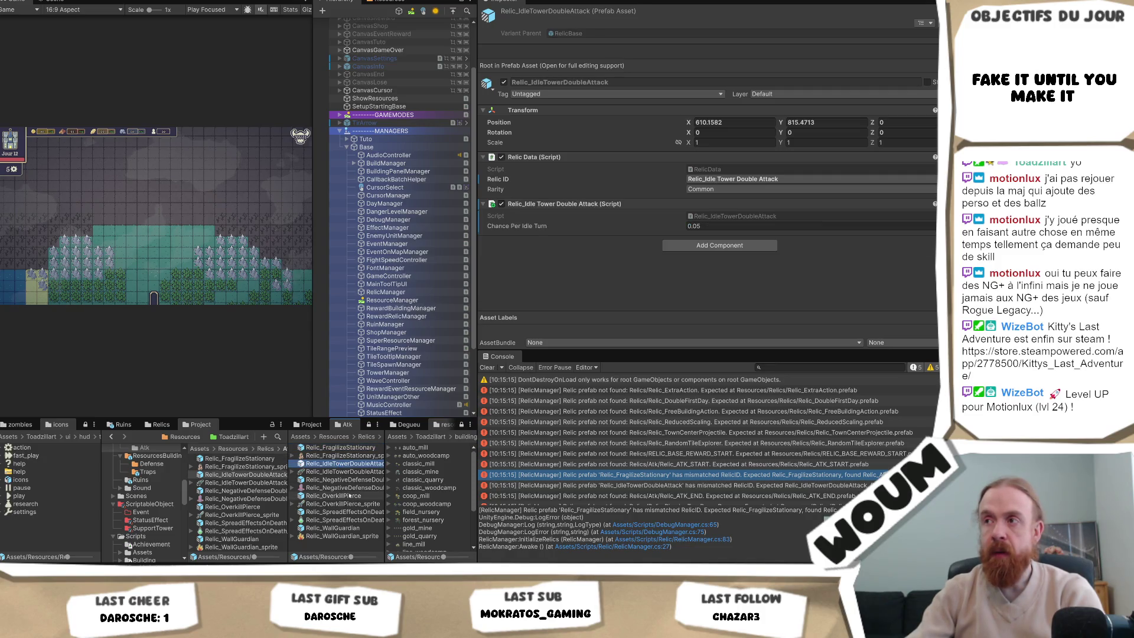
click(345, 480)
click(347, 496)
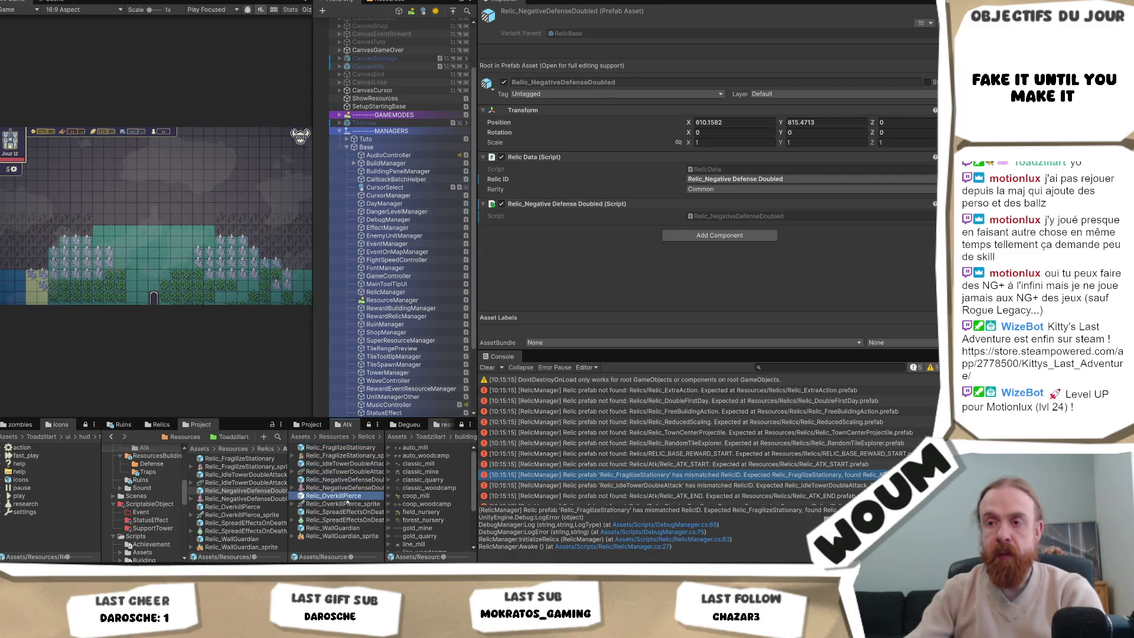
click(347, 511)
click(348, 527)
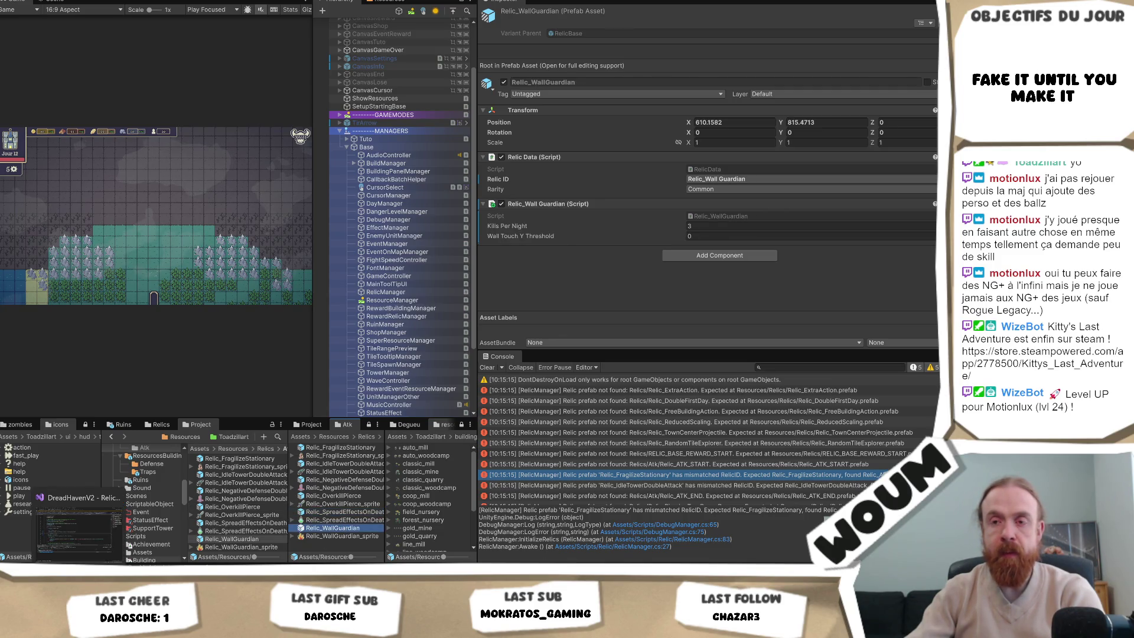
click(76, 526)
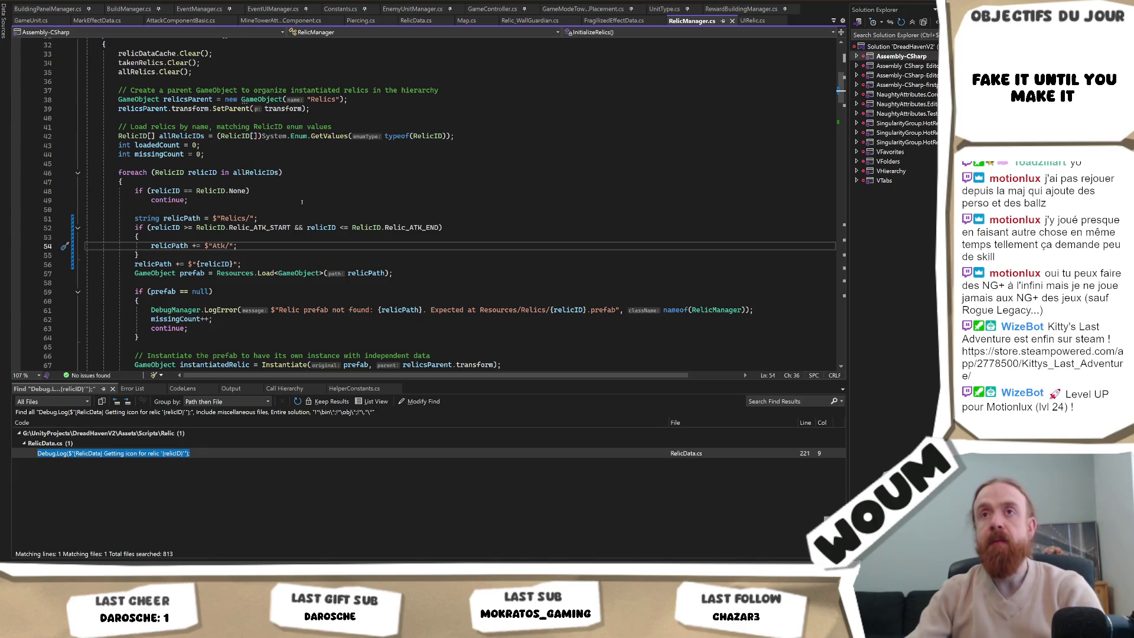
Review the attack relic enum entries between Relic_ATK_START and Relic_ATK_END in RelicData.cs.
click(307, 200)
key(ctrl+Tab)
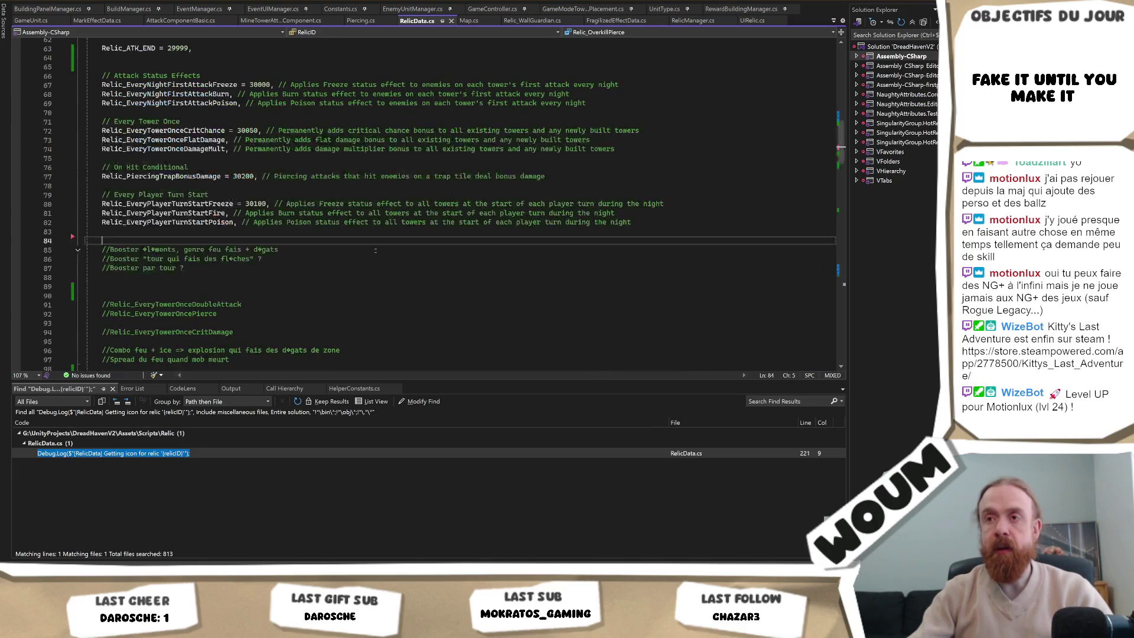
scroll(274, 222, up, 7)
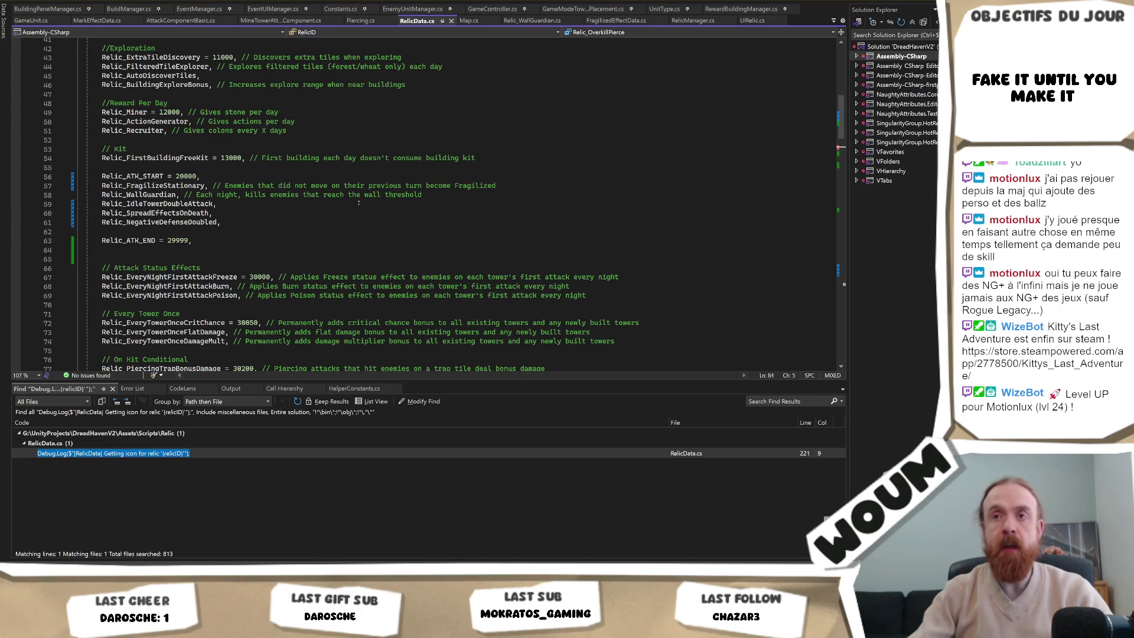
key(alt+Tab)
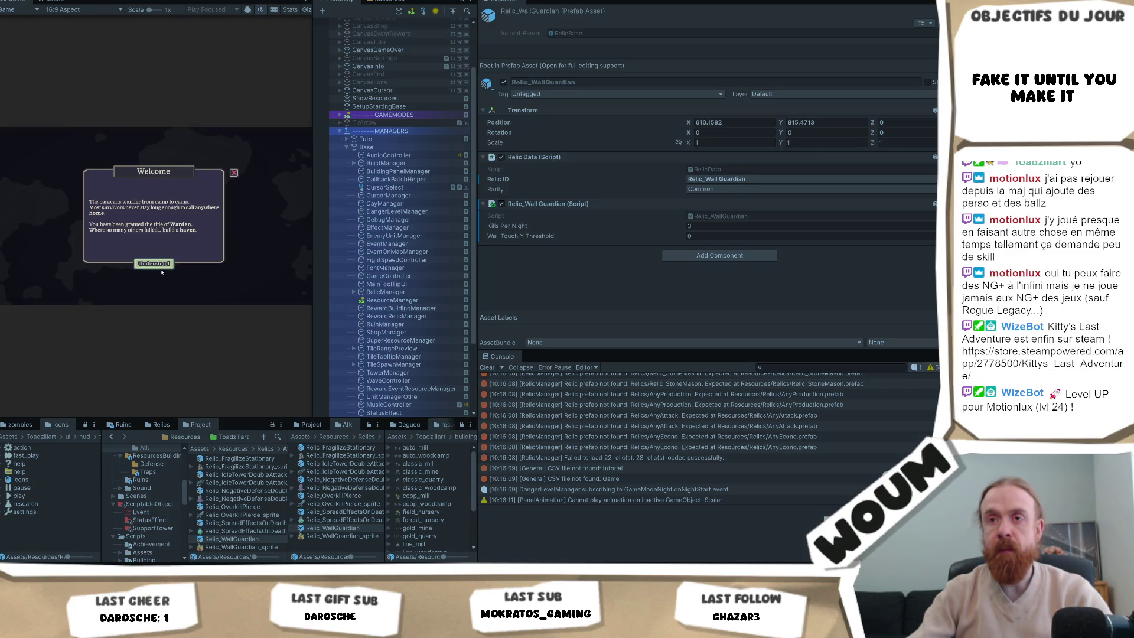
Dismiss the Welcome and limited time messages and place the town center.
click(155, 263)
click(153, 275)
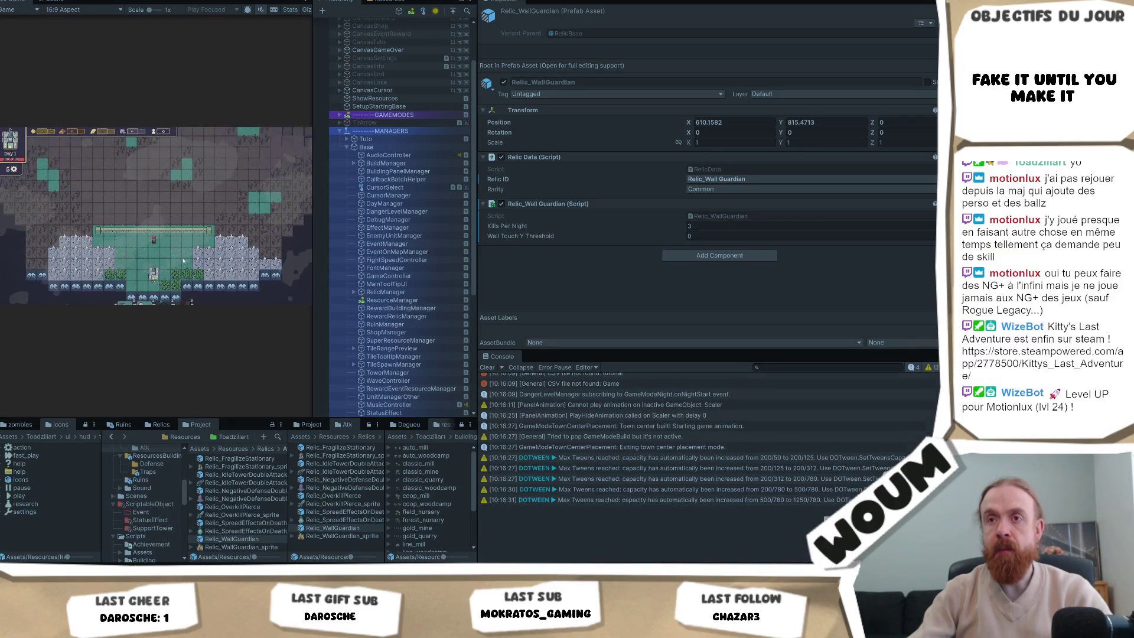
click(153, 263)
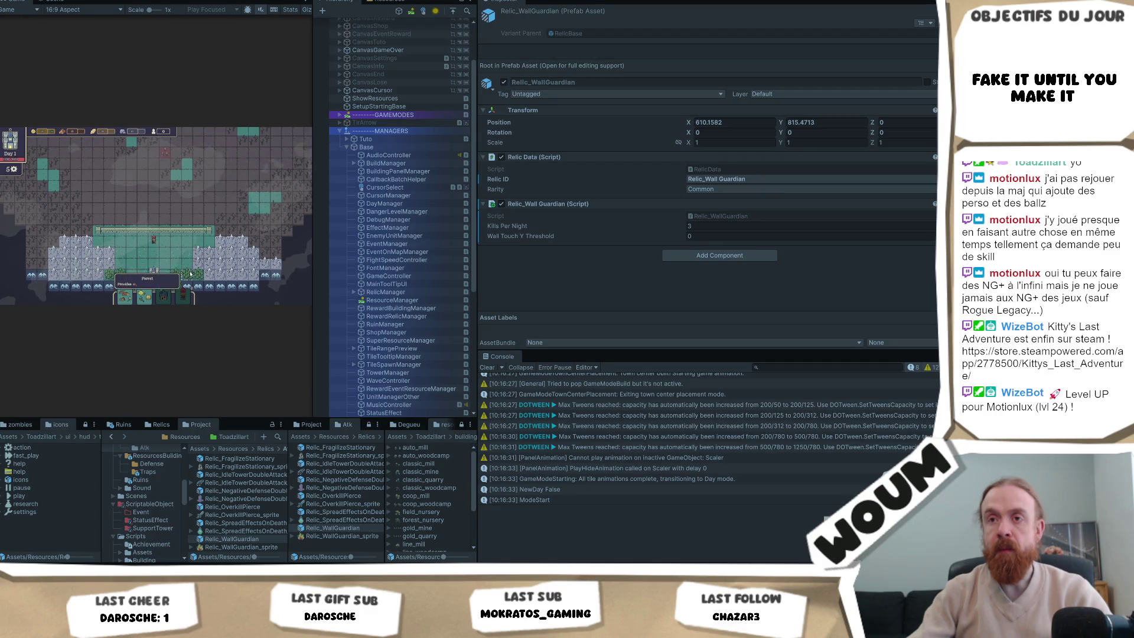
Select GameController and set its Relic Id to Relic_Fragilize Stationary.
scroll(650, 437, up, 10)
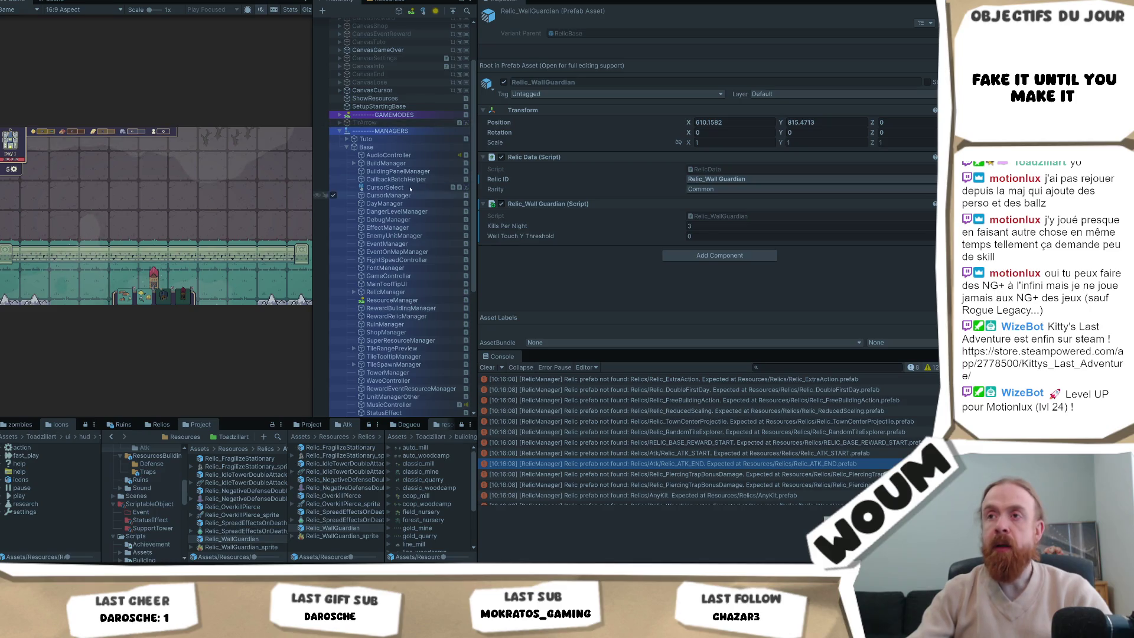
click(393, 276)
click(797, 151)
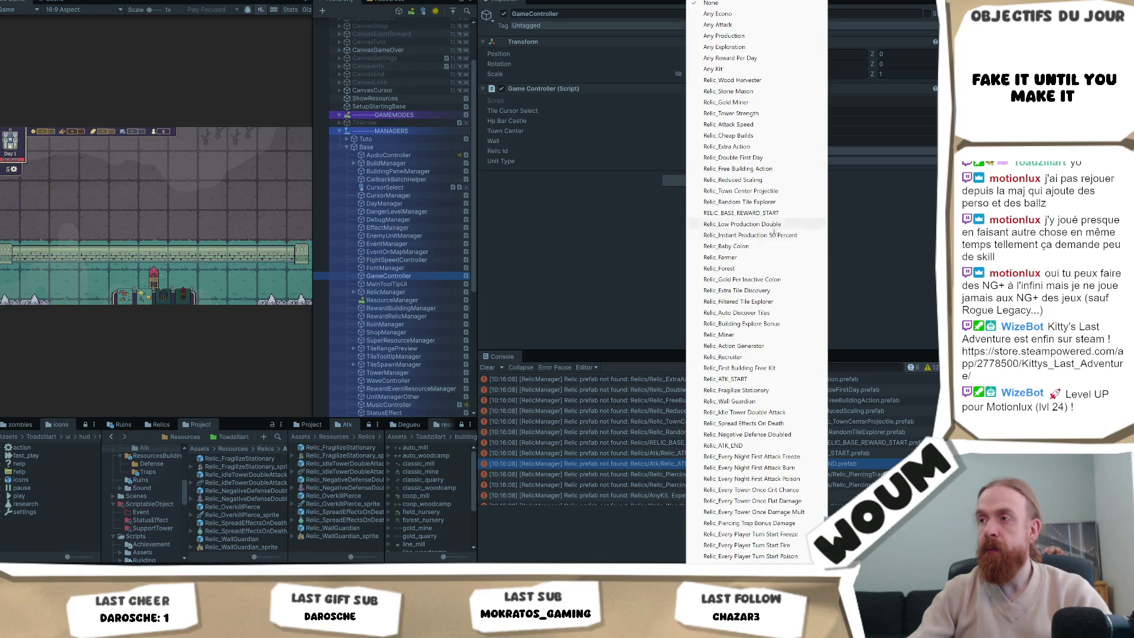
click(764, 392)
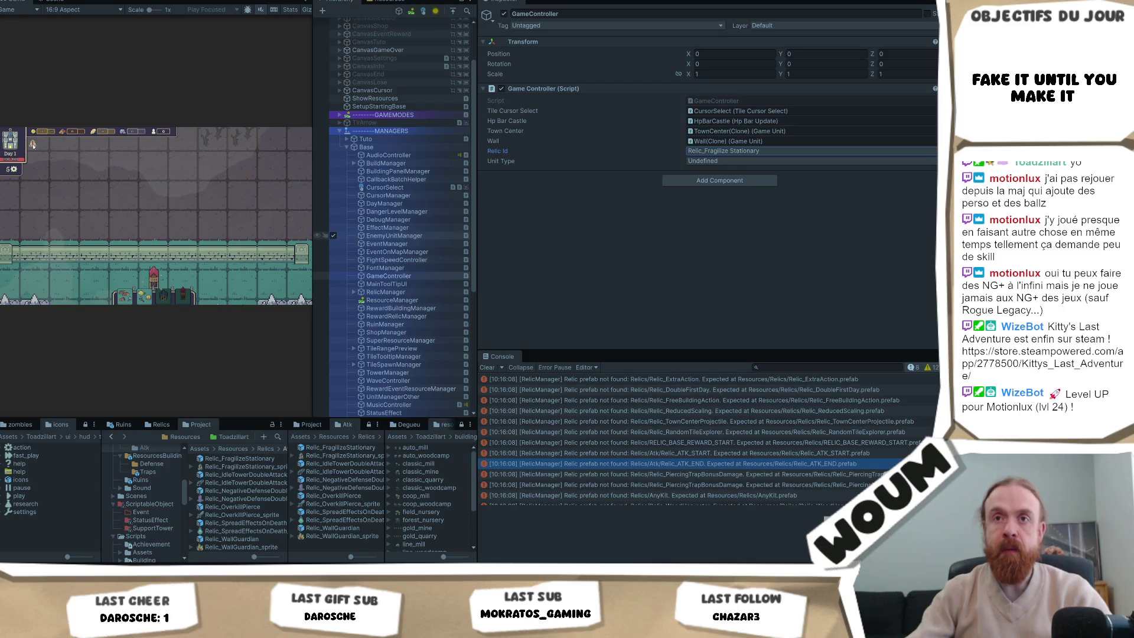
Widen the game view and inspector panels and pan the game map.
mouse_move(476, 137)
mouse_down()
mouse_move(936, 137)
mouse_move(844, 137)
mouse_up()
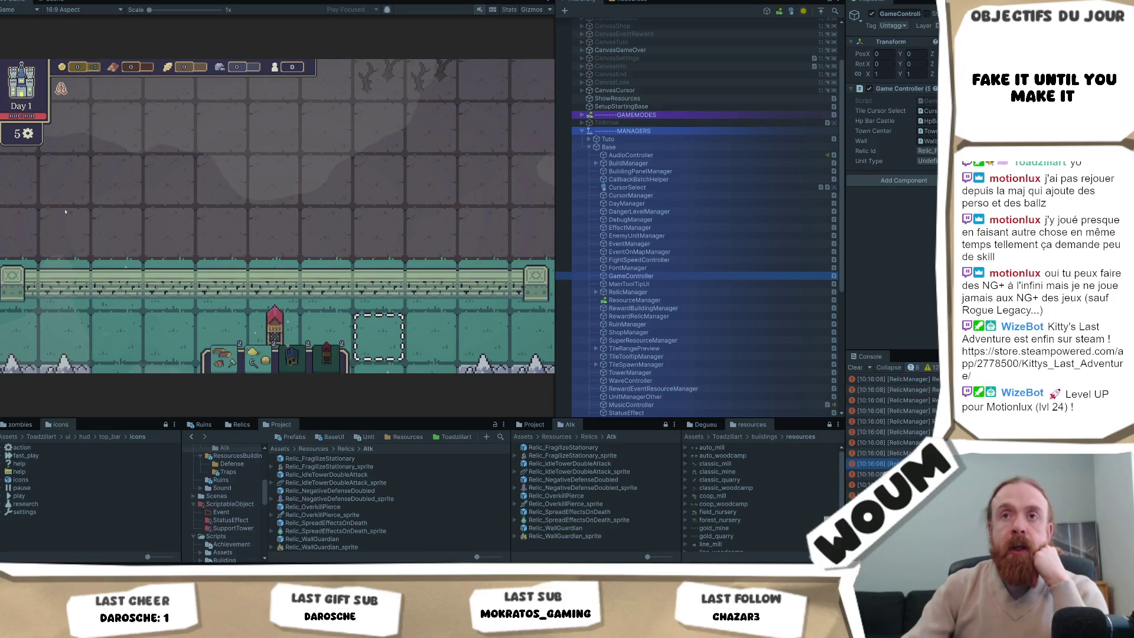
mouse_move(61, 89)
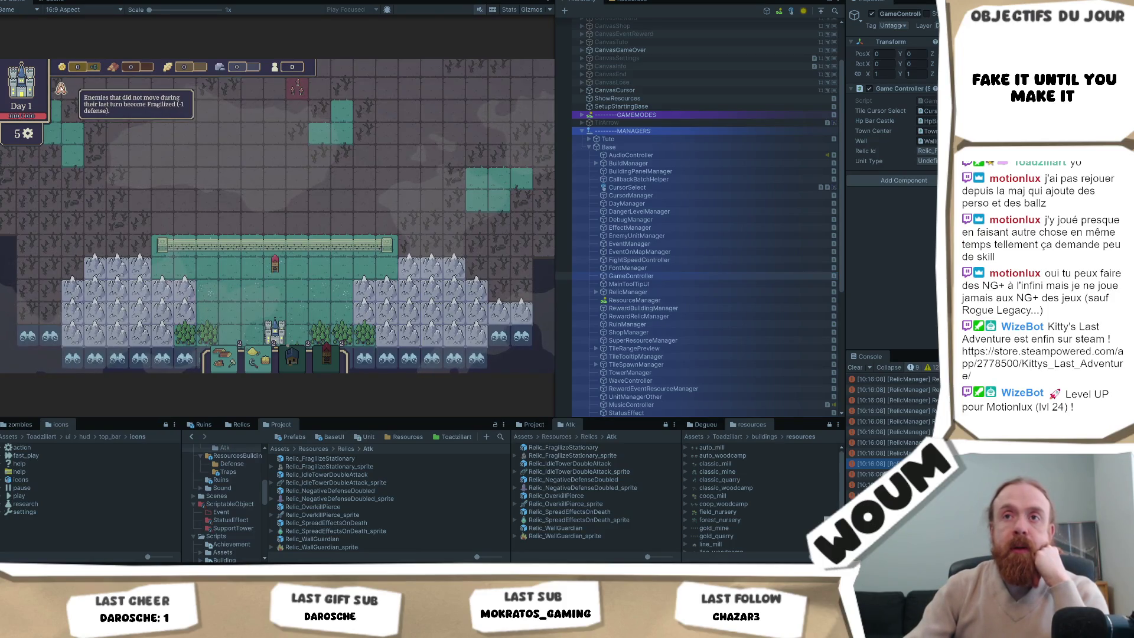
key(Up)
key(Right)
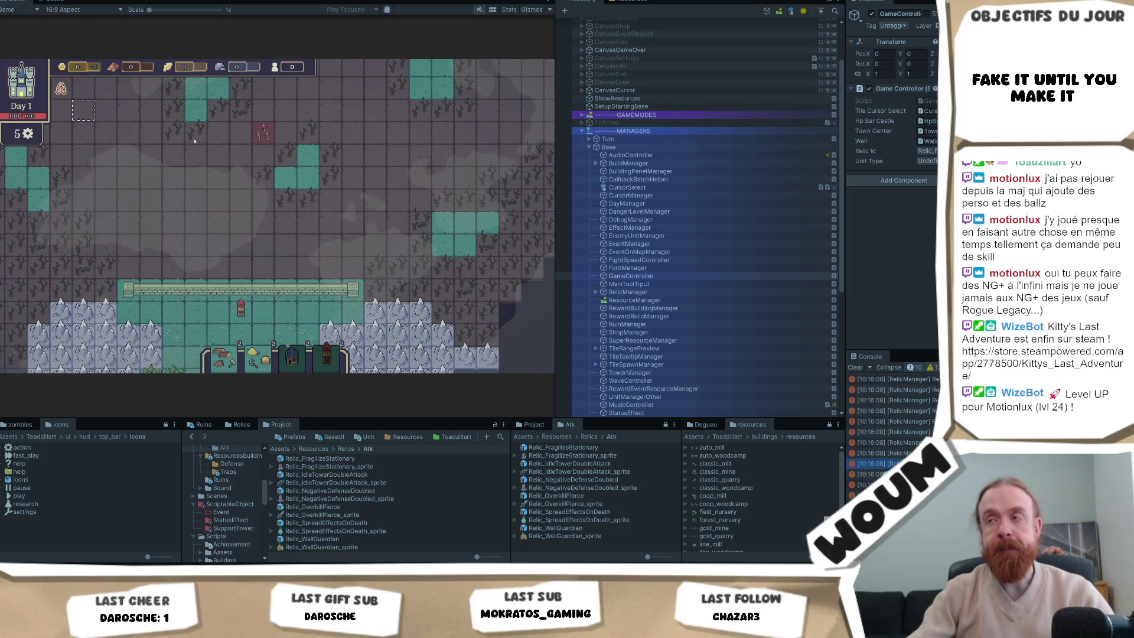
drag(846, 168, 734, 177)
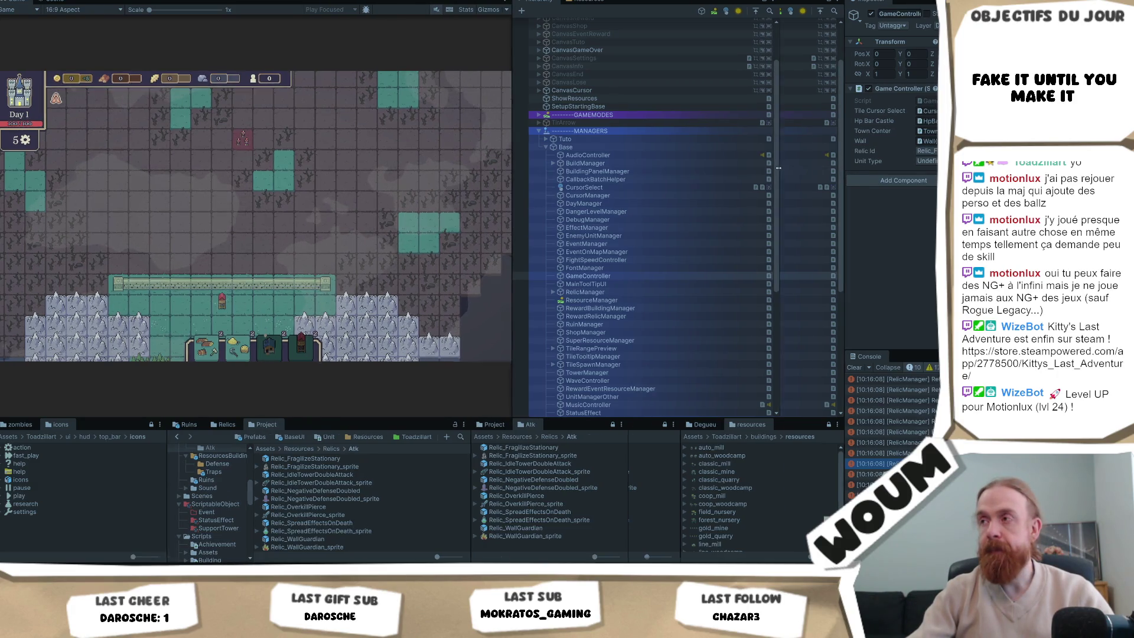
mouse_move(518, 183)
mouse_down()
mouse_move(482, 188)
mouse_move(647, 184)
mouse_move(615, 183)
mouse_up()
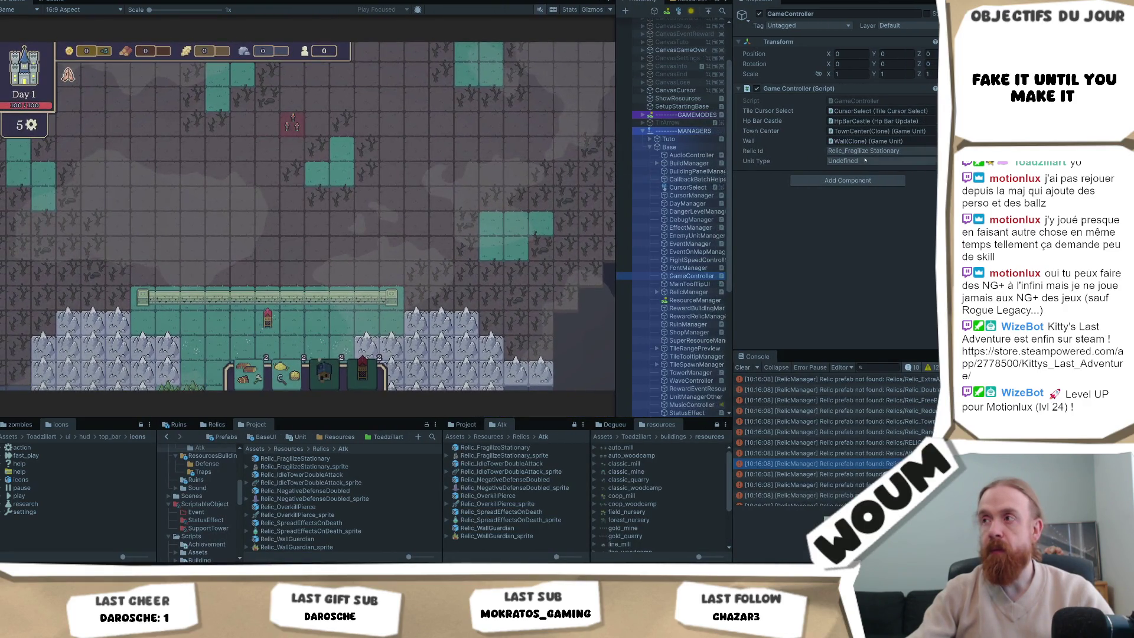
click(917, 160)
click(917, 158)
Switch the Relic Id through Wall Guardian, Idle Tower Double Attack, Spread Effects On Death, Negative Defense Doubled.
click(916, 151)
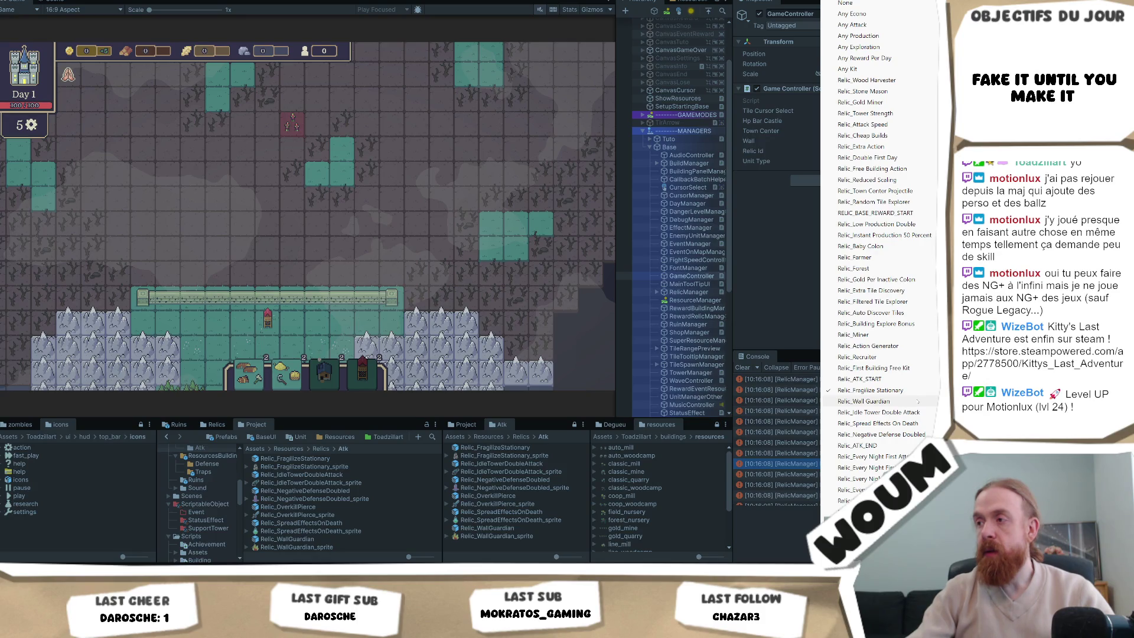
click(874, 401)
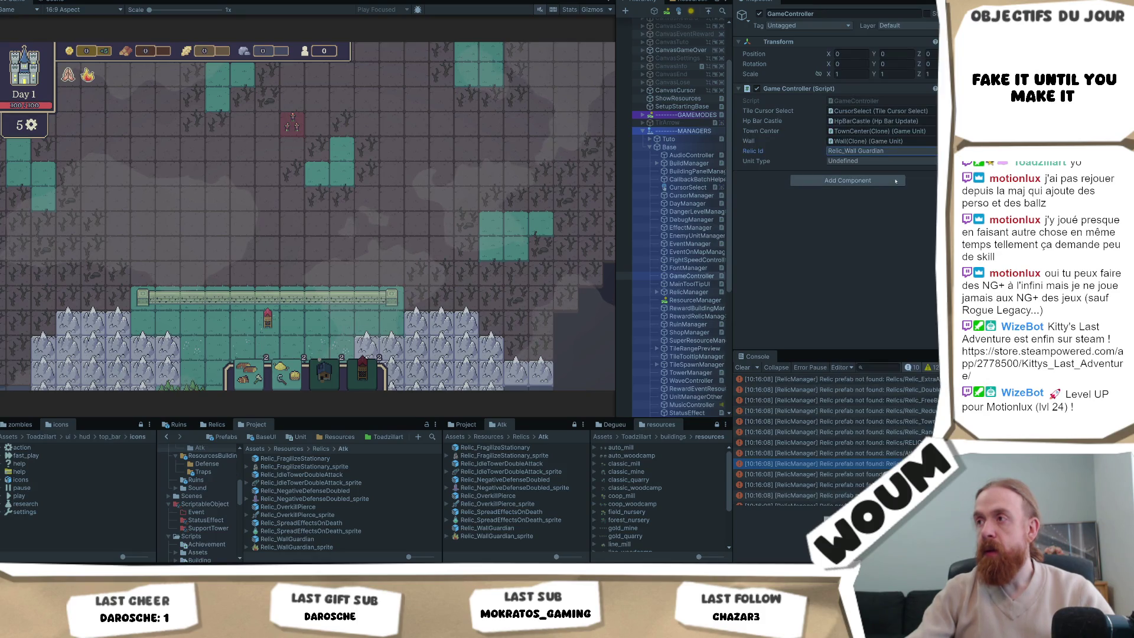
click(915, 152)
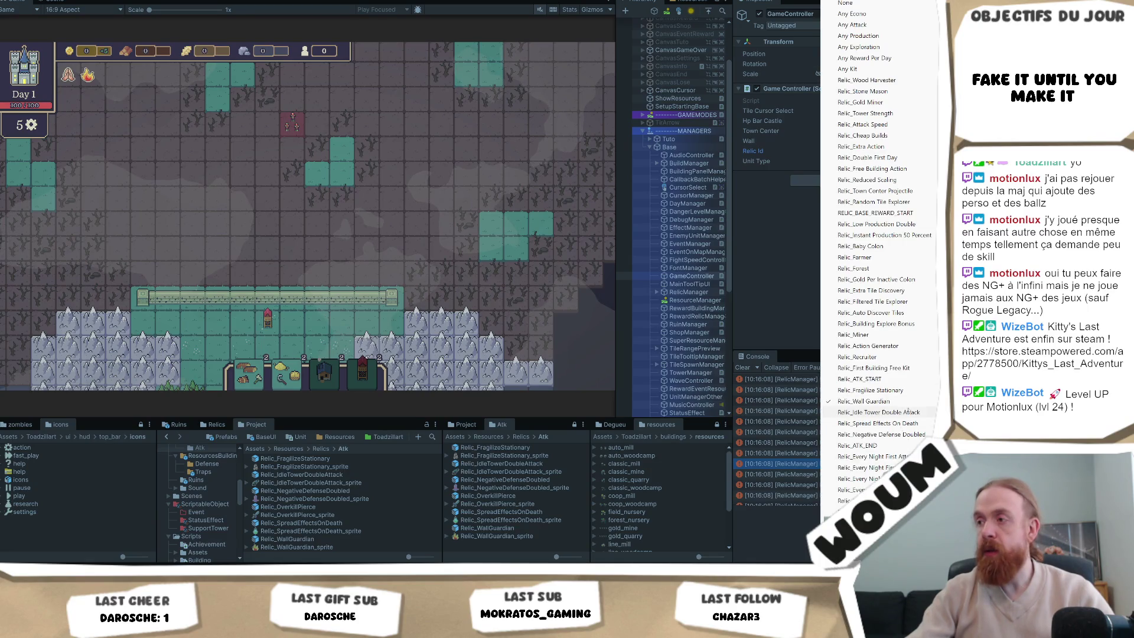
click(878, 412)
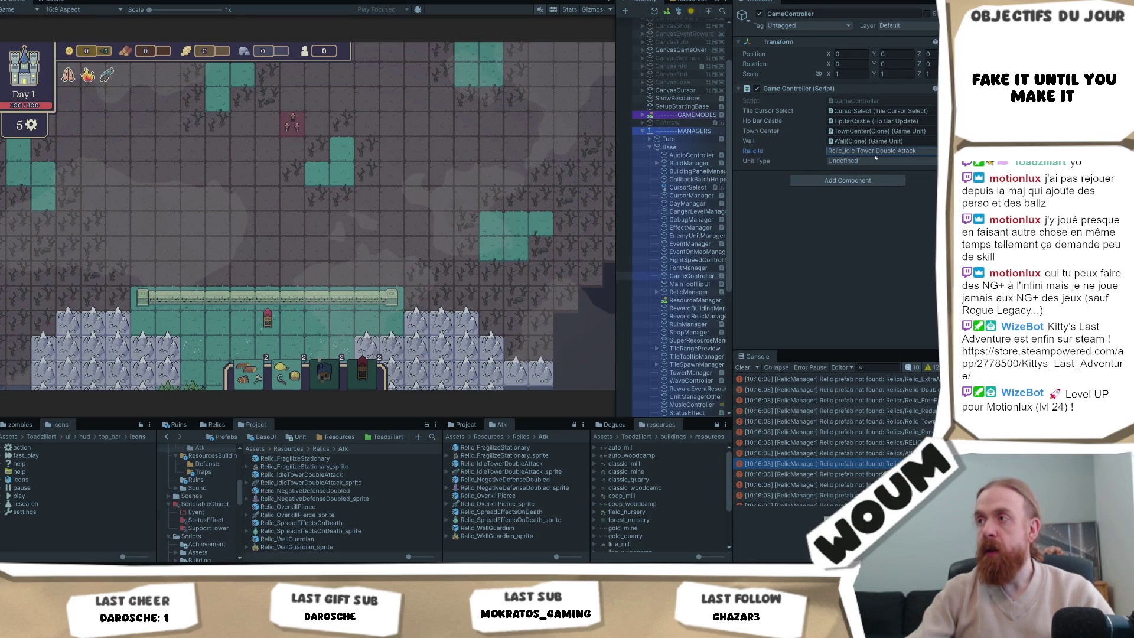
click(915, 151)
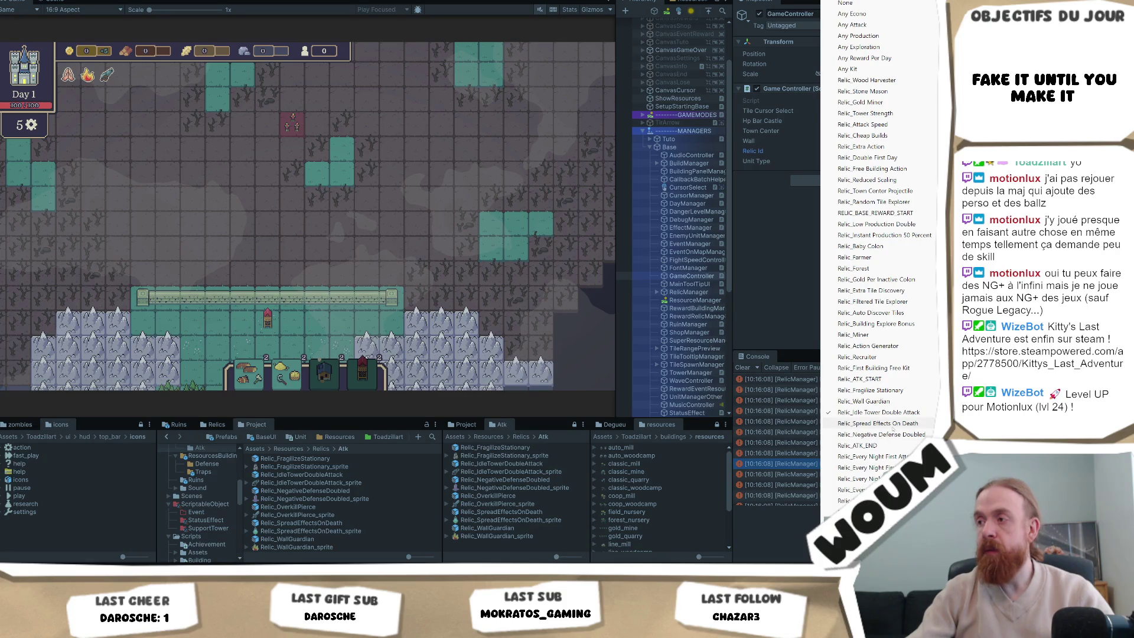
click(878, 423)
click(915, 151)
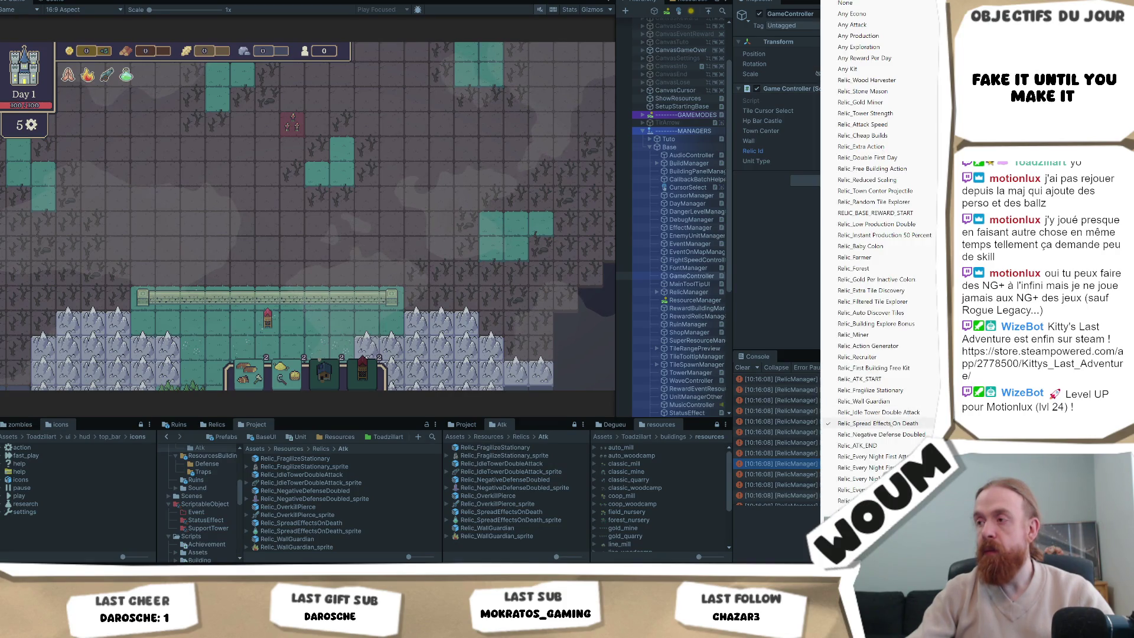
click(880, 434)
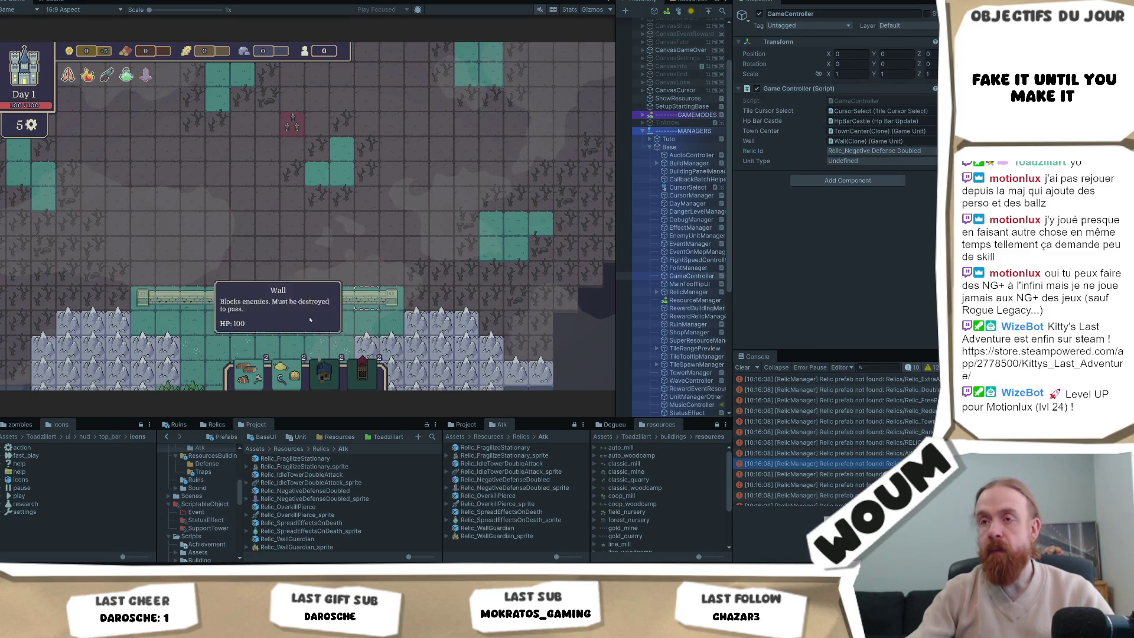
Select the basic tower on the map and view the Relic_FragilizeStationary_sprite import settings.
click(269, 322)
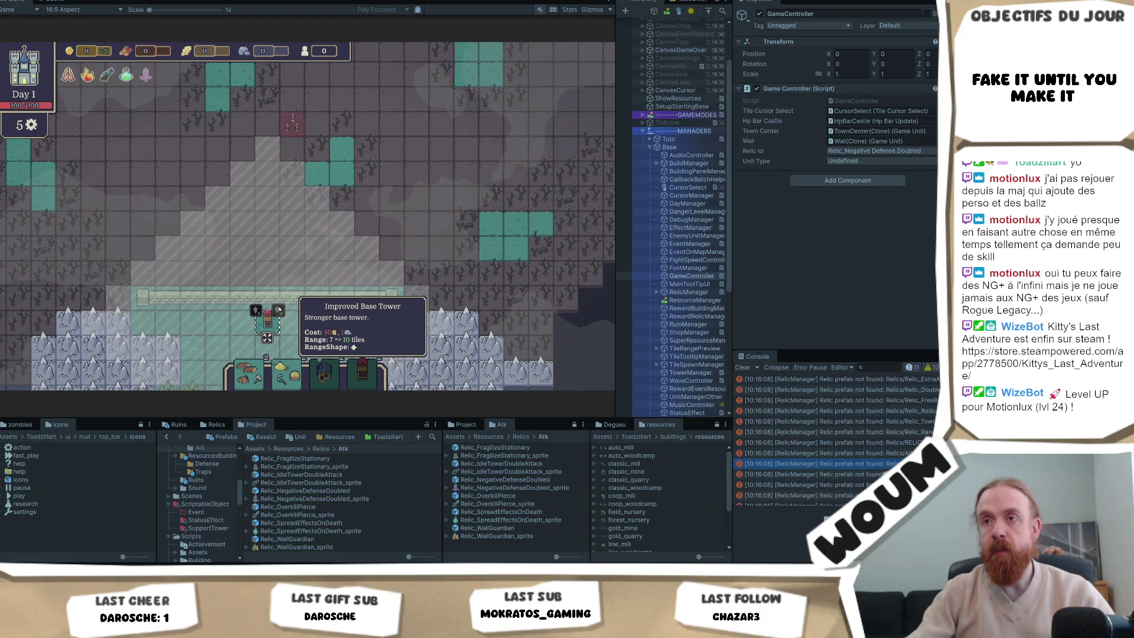
mouse_move(256, 312)
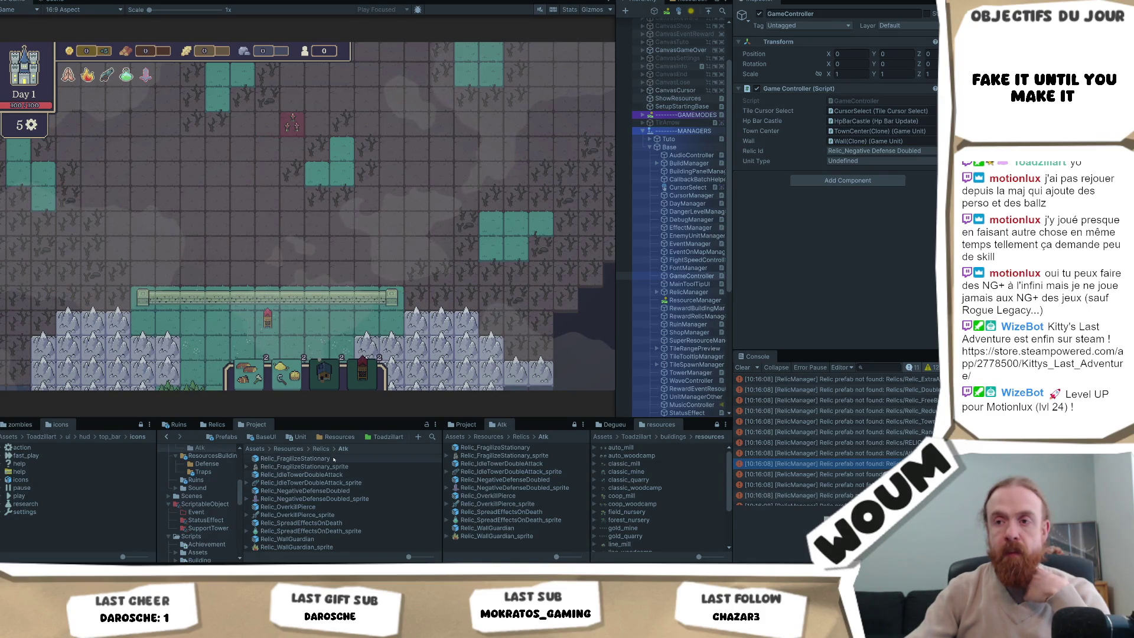
click(304, 466)
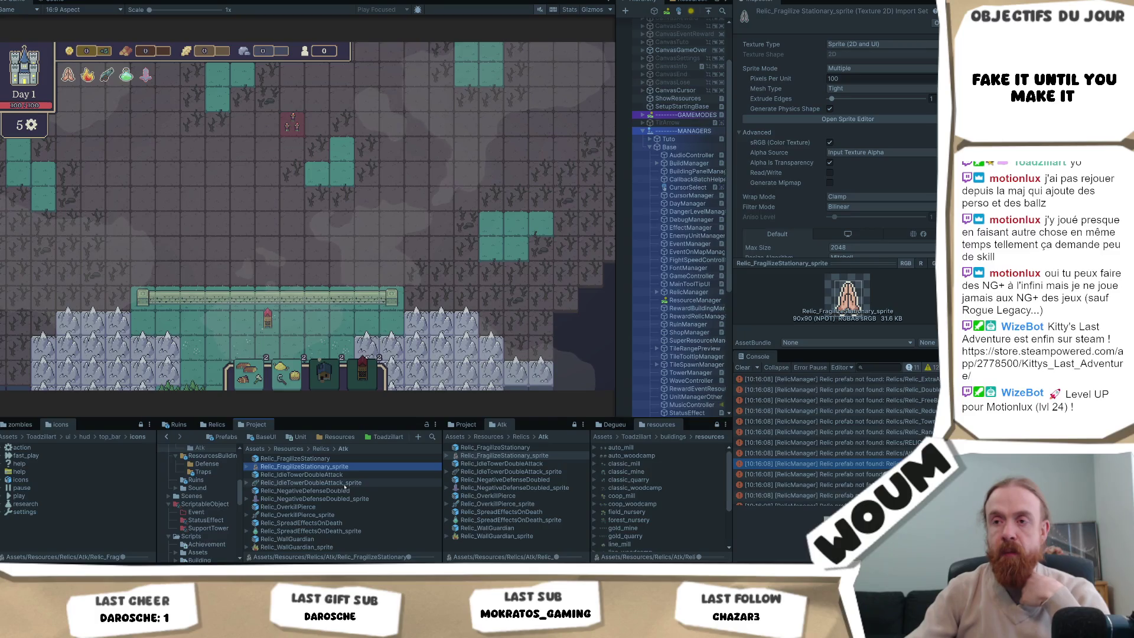
Select all relic assets in the Atk folder, set Sprite Mode to Single, and apply.
key(ctrl+a)
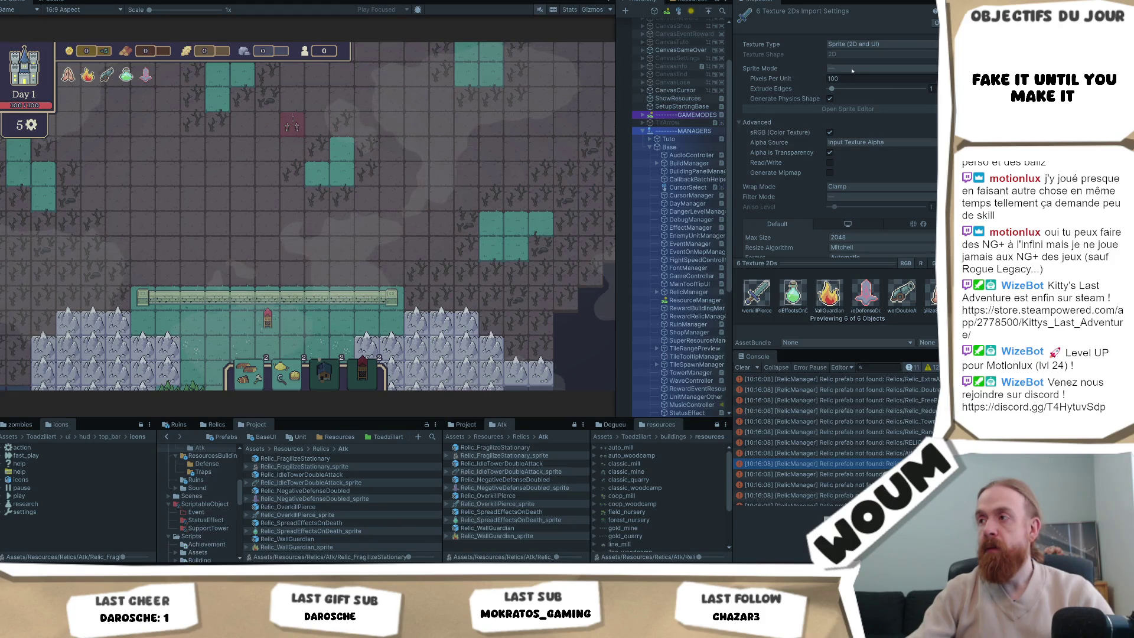
click(852, 69)
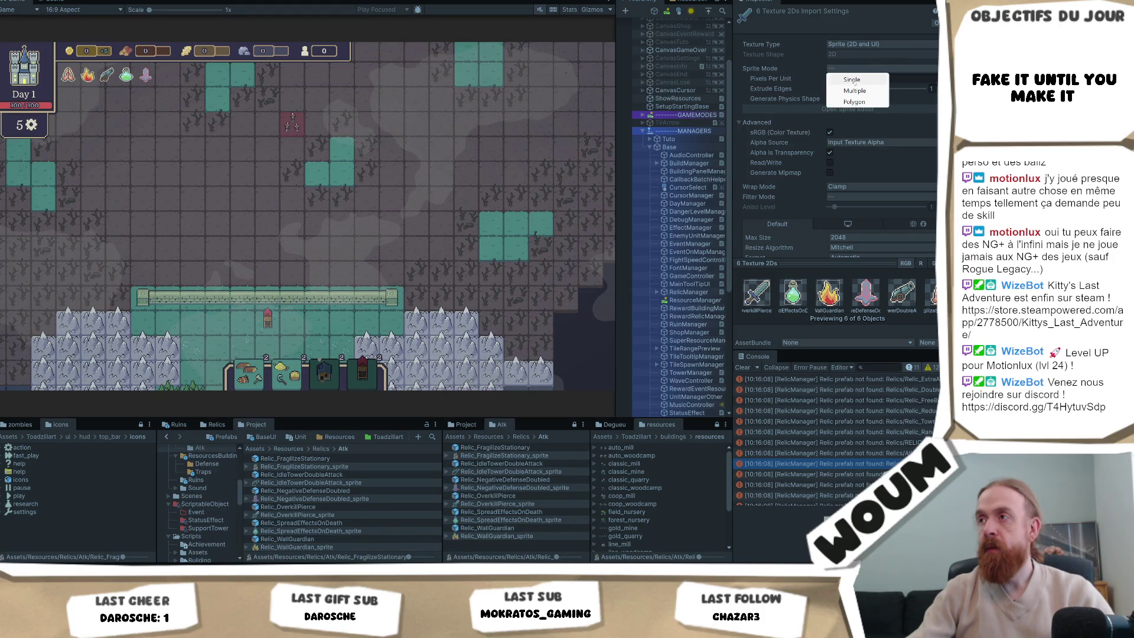
click(852, 80)
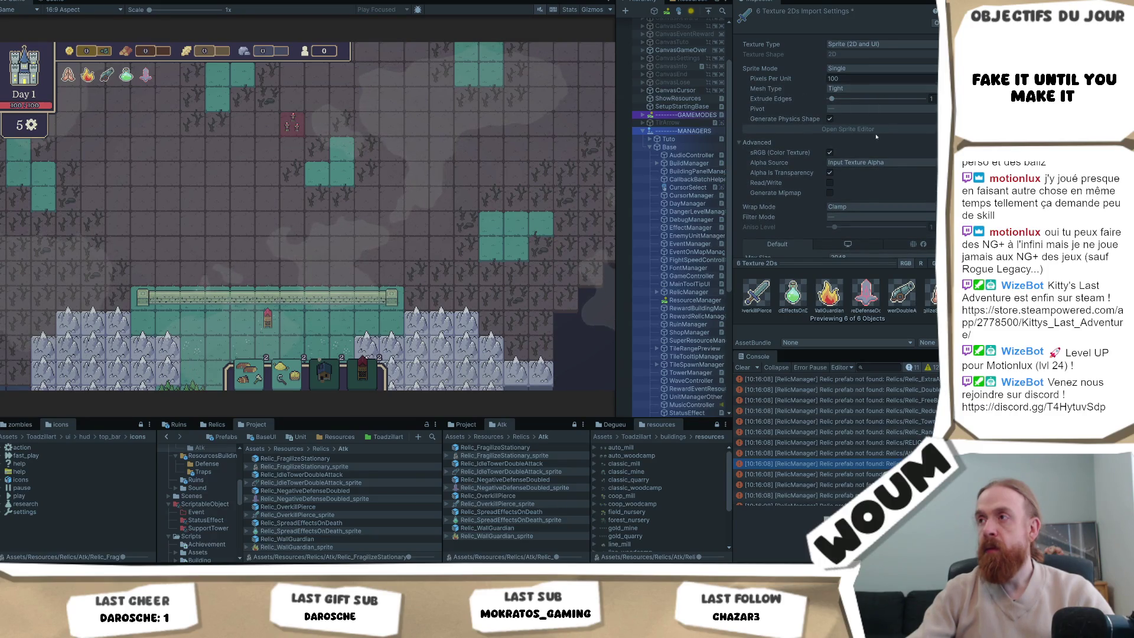
scroll(877, 137, down, 3)
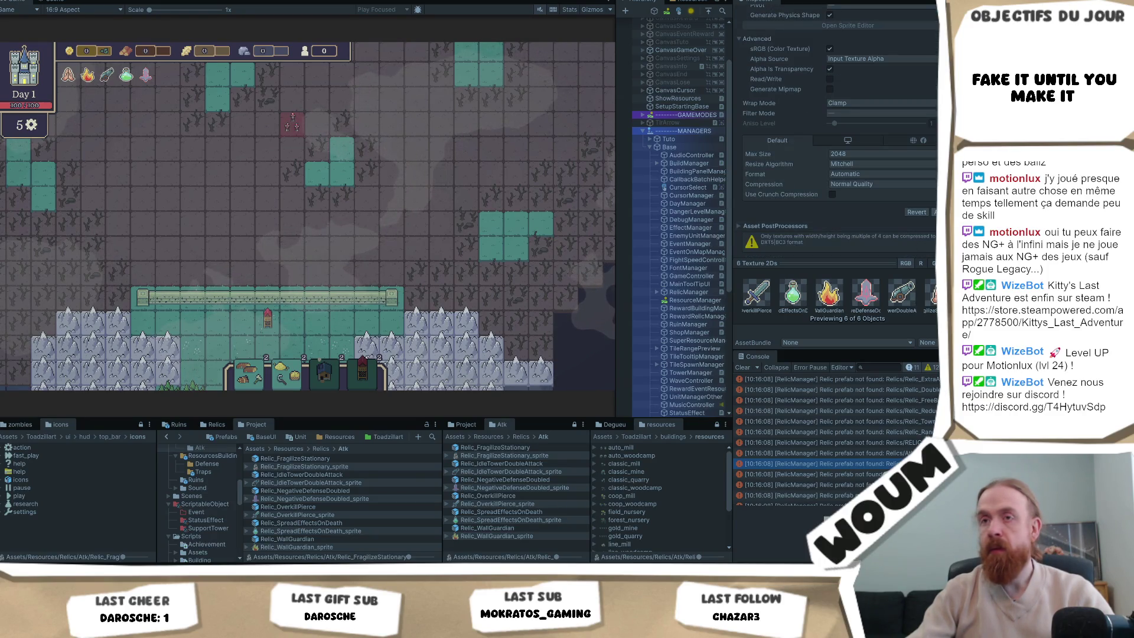
click(935, 212)
scroll(920, 159, up, 3)
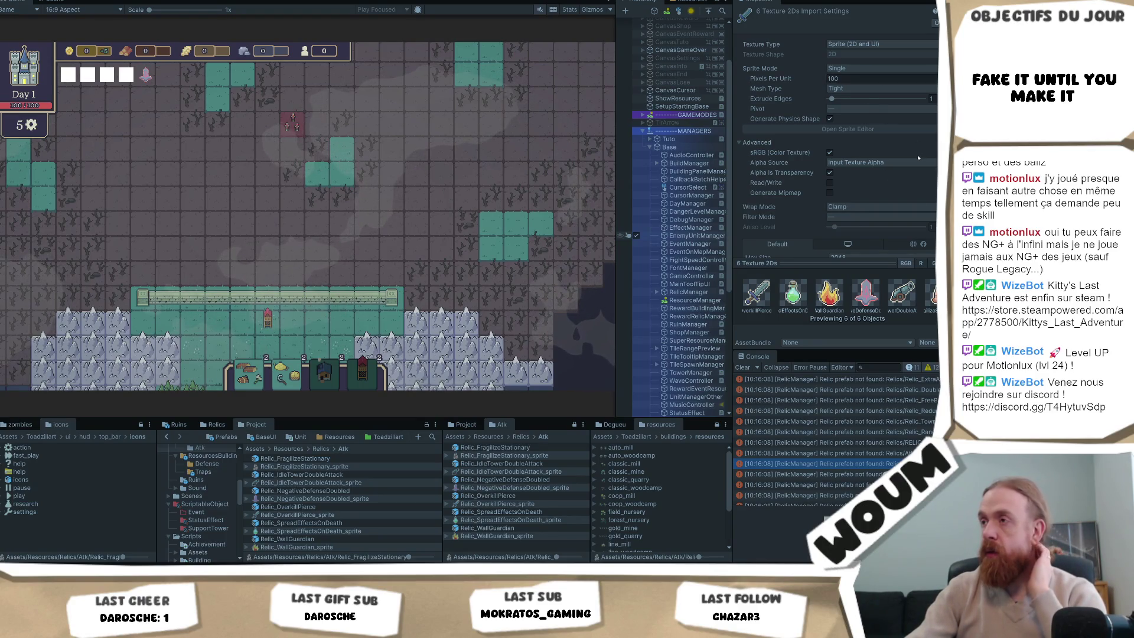
Set the relic textures to Point (no filter) with Compression None, then place a tower on a map tile.
scroll(848, 185, down, 3)
click(852, 162)
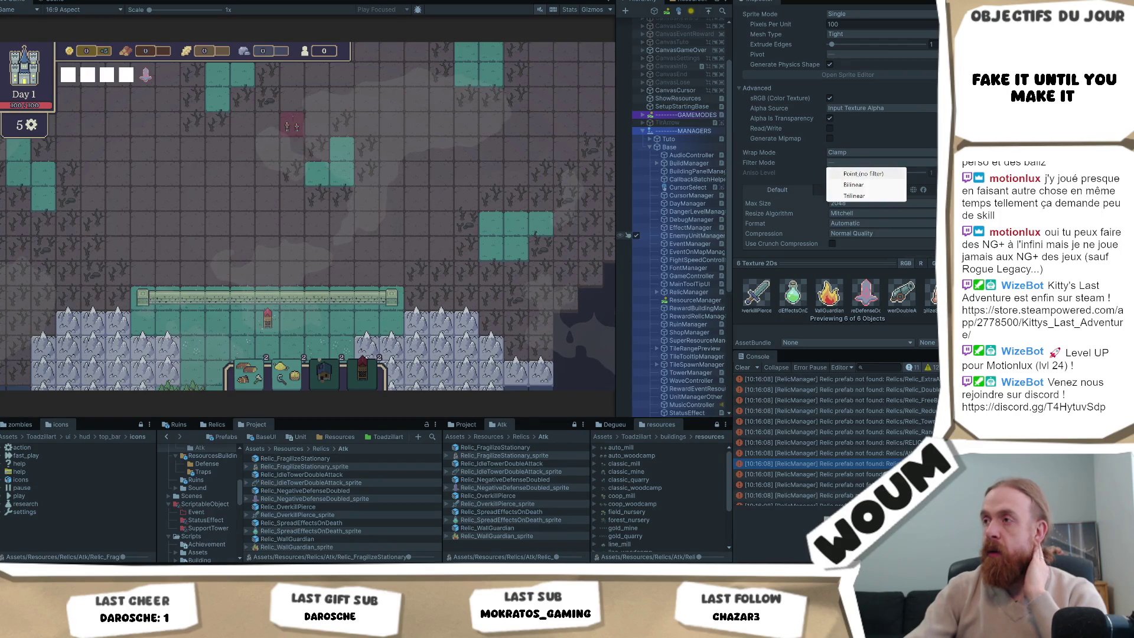
click(850, 172)
click(856, 234)
click(853, 244)
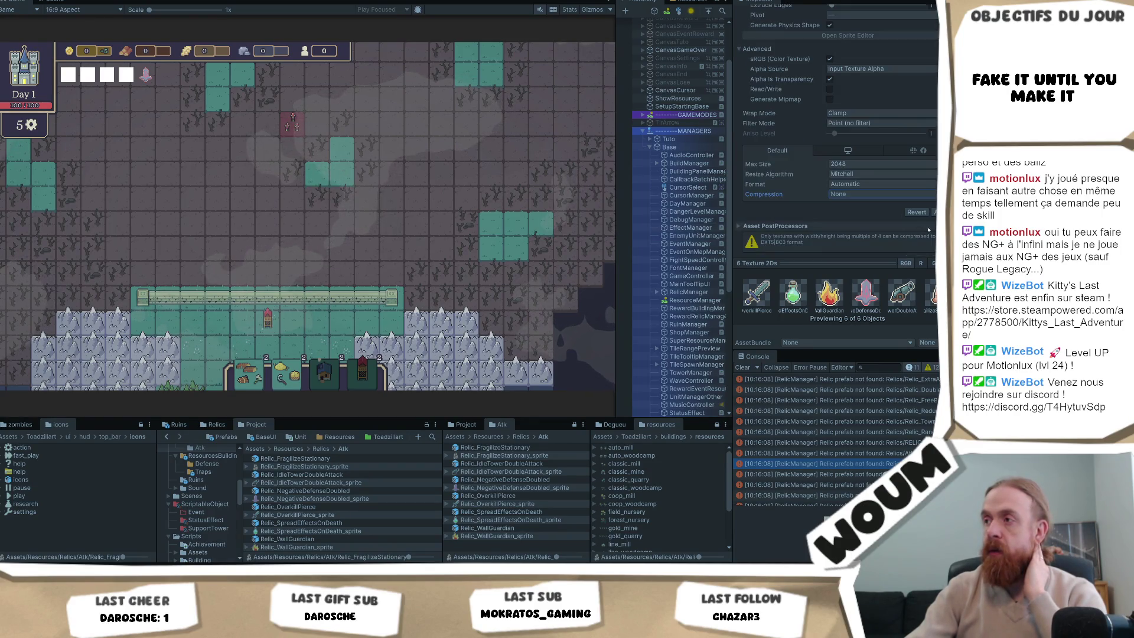
scroll(886, 230, down, 1)
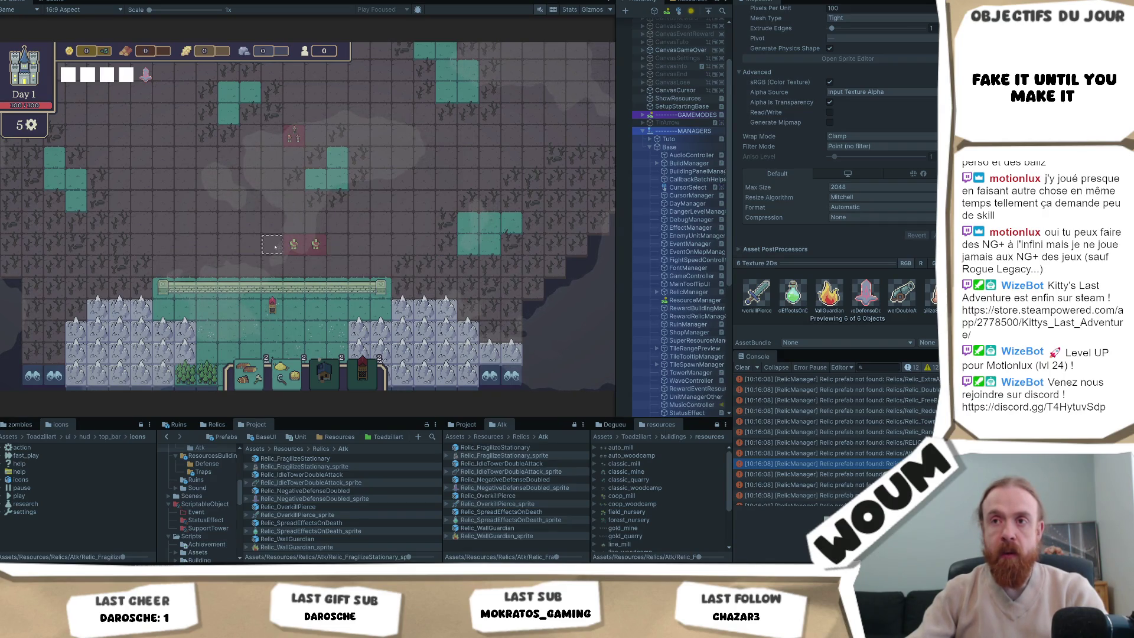
mouse_move(277, 244)
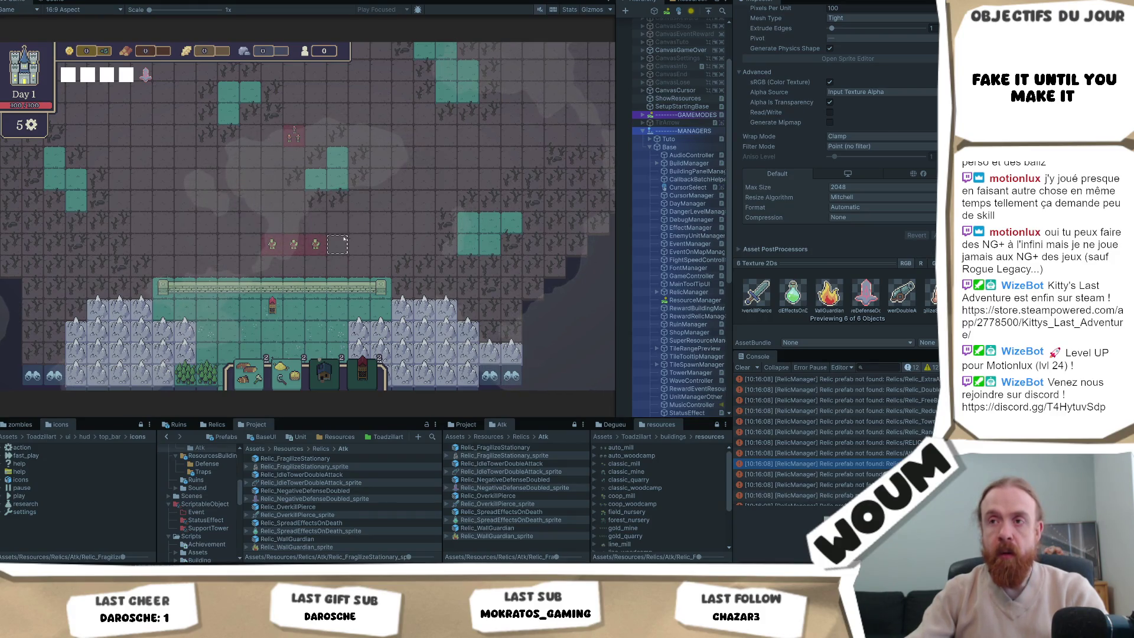
click(381, 241)
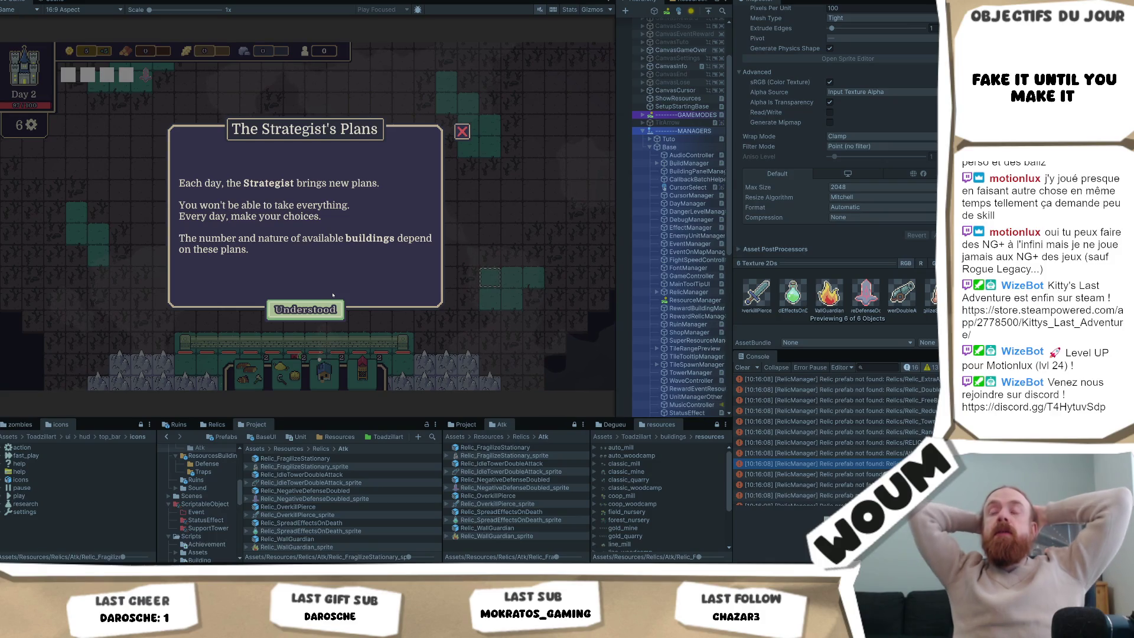
Dismiss the Strategist's Plans notice, take a construction, and build a tower at the wall.
click(296, 311)
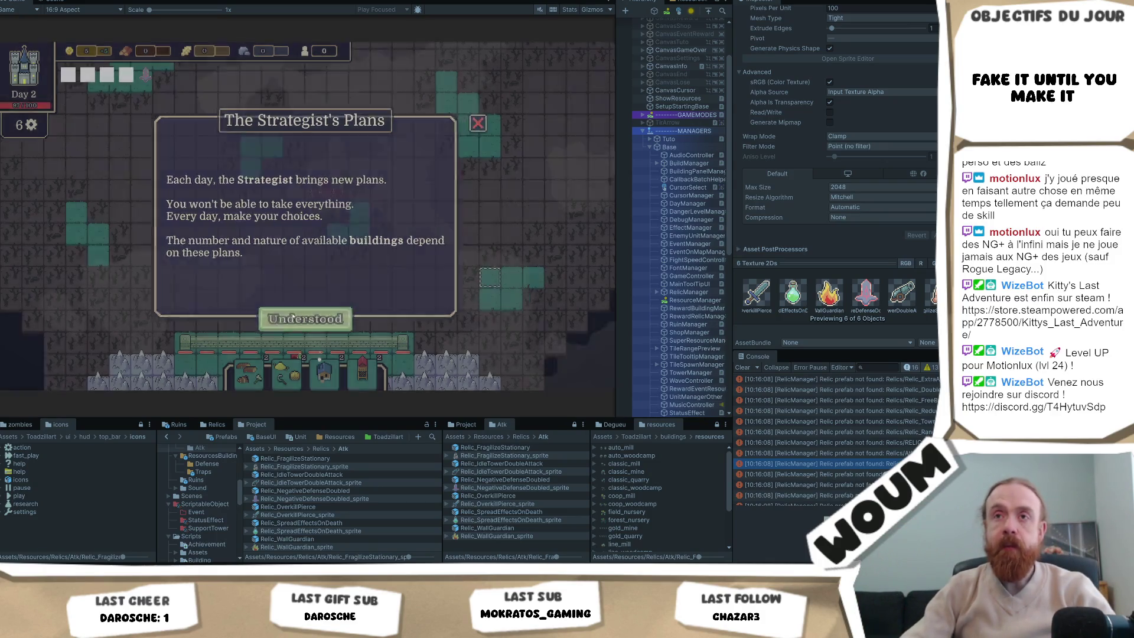
click(304, 295)
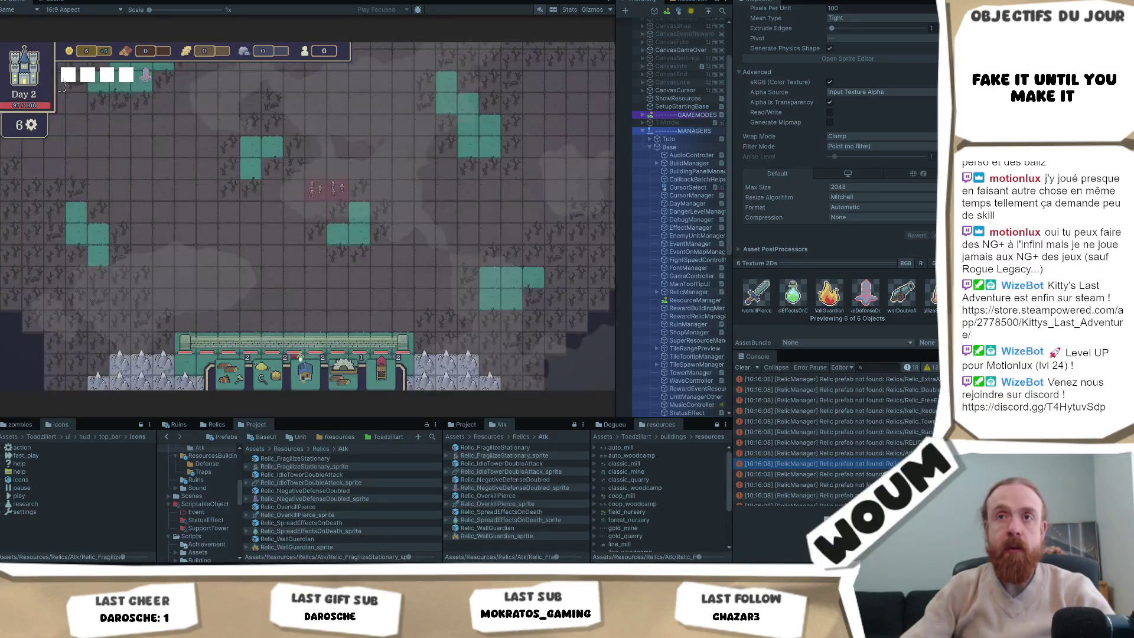
mouse_move(103, 80)
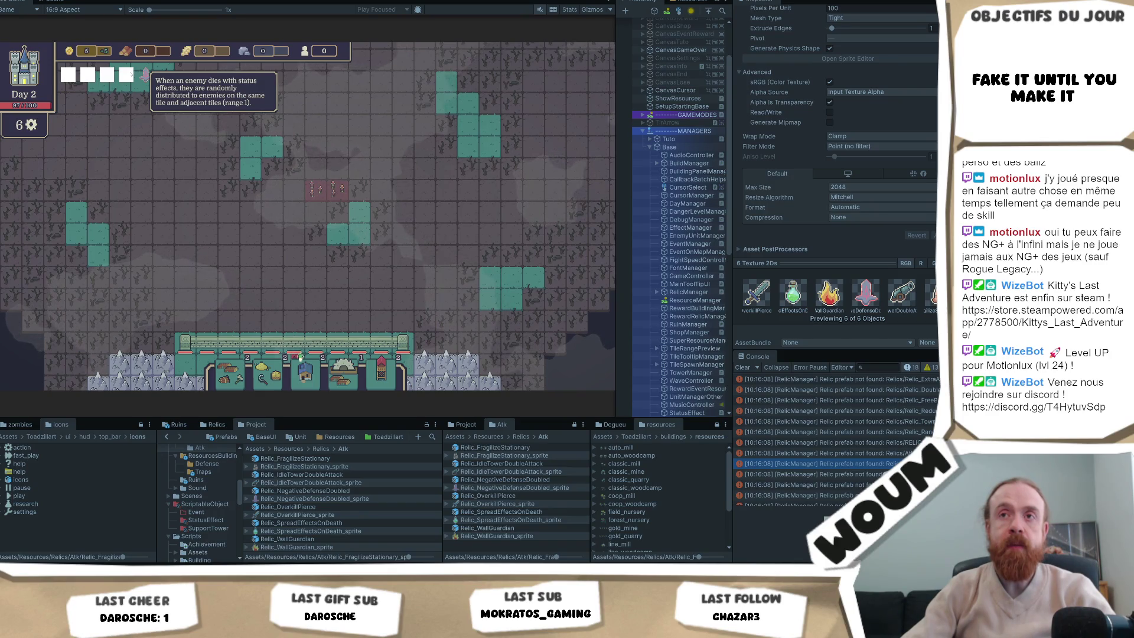
click(300, 360)
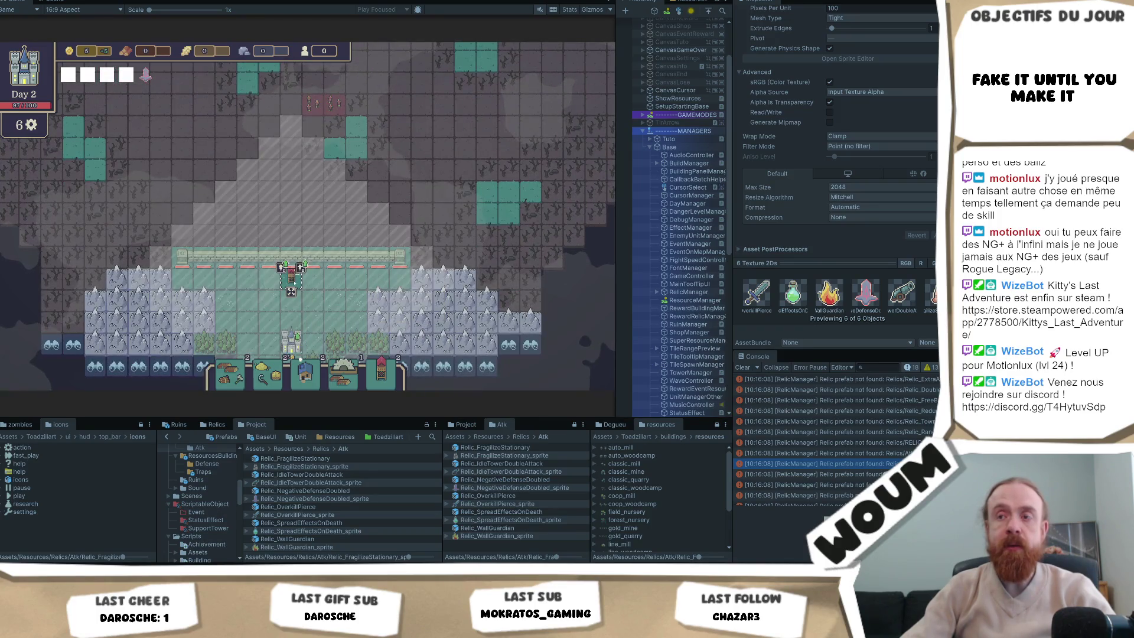
click(294, 282)
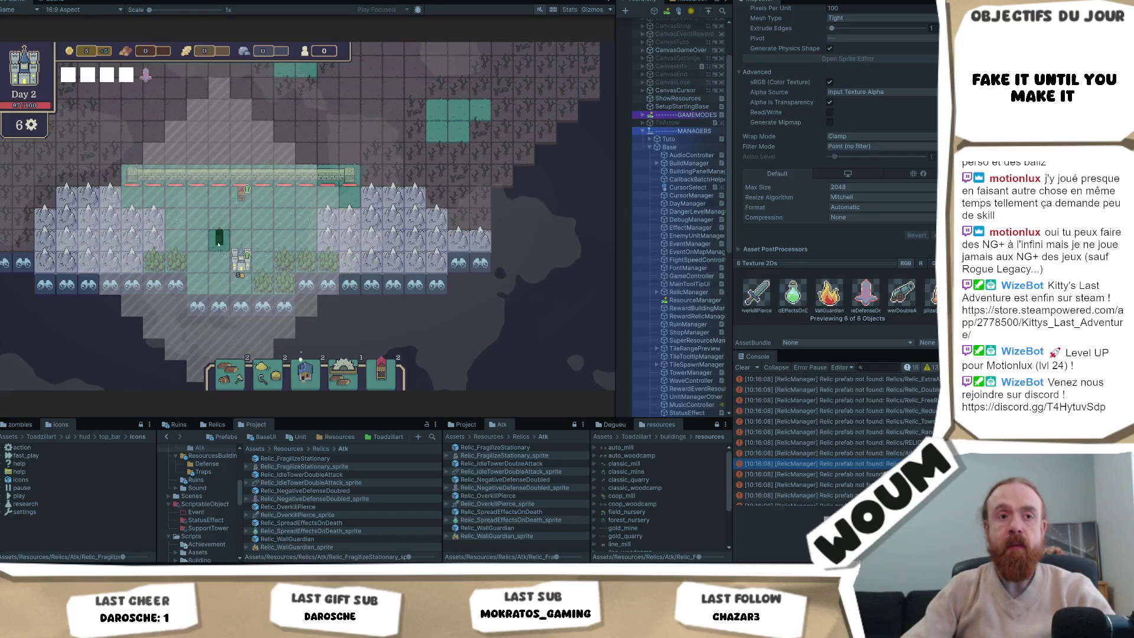
right_click(219, 244)
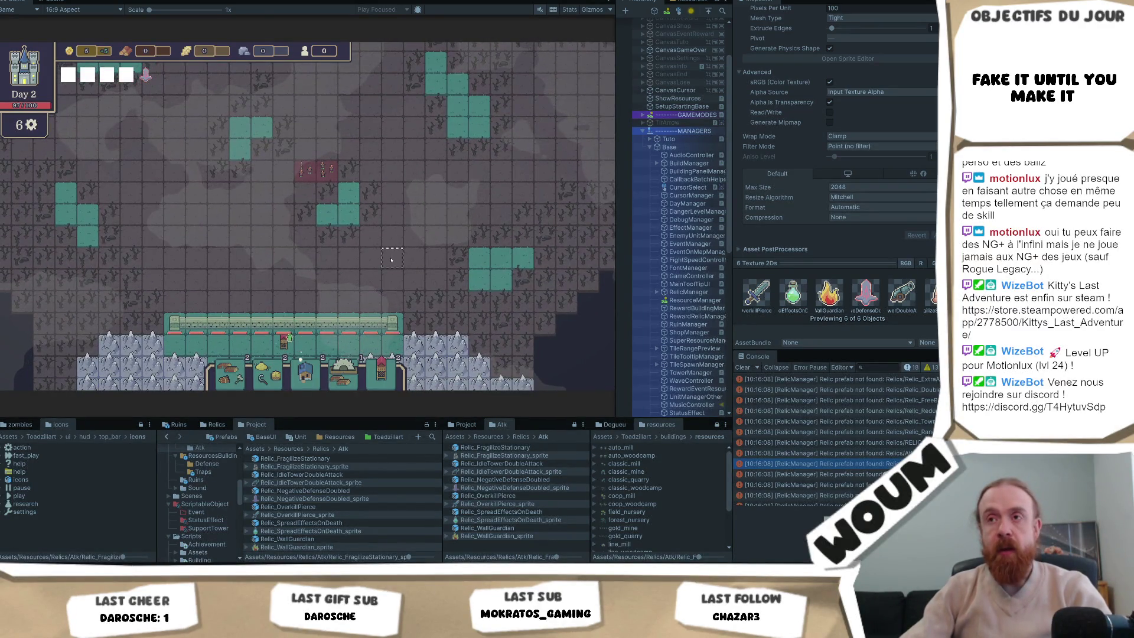
Inspect the tower near the wall and dismiss the explore notice.
mouse_move(306, 172)
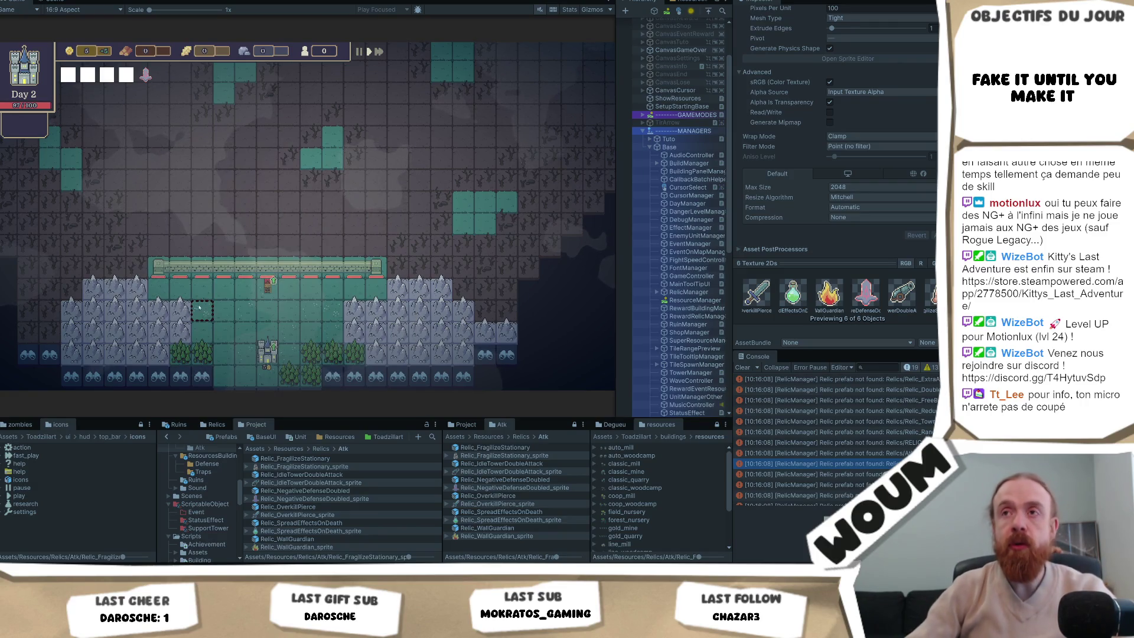
click(267, 290)
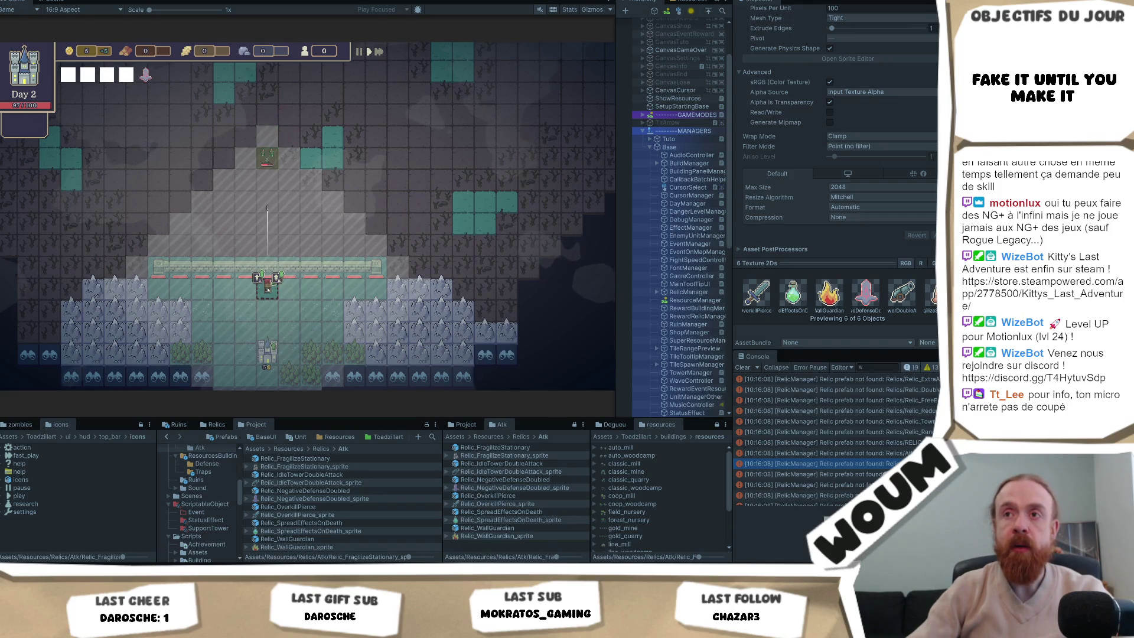
click(298, 311)
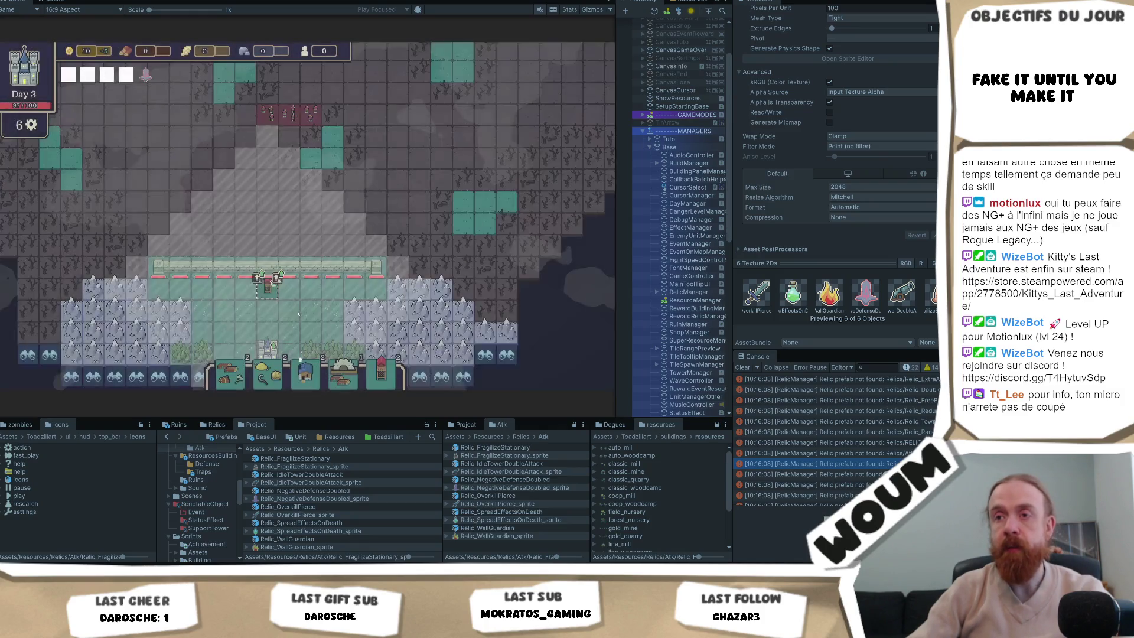
Take the middle construction card and pan the map up and right.
click(346, 182)
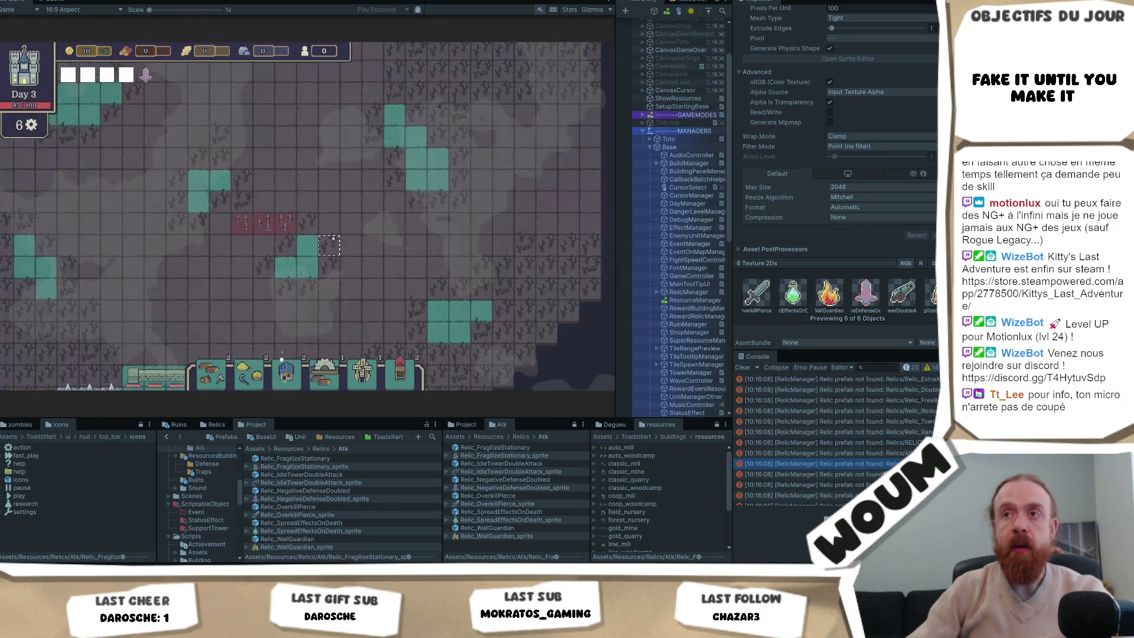
mouse_move(242, 225)
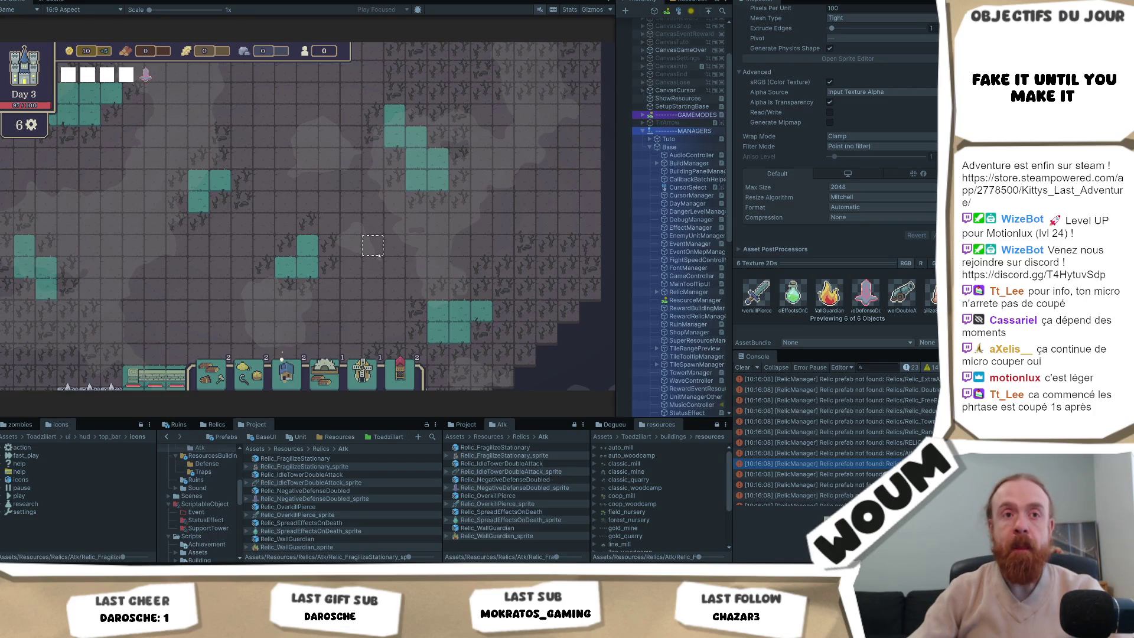
scroll(366, 266, down, 1)
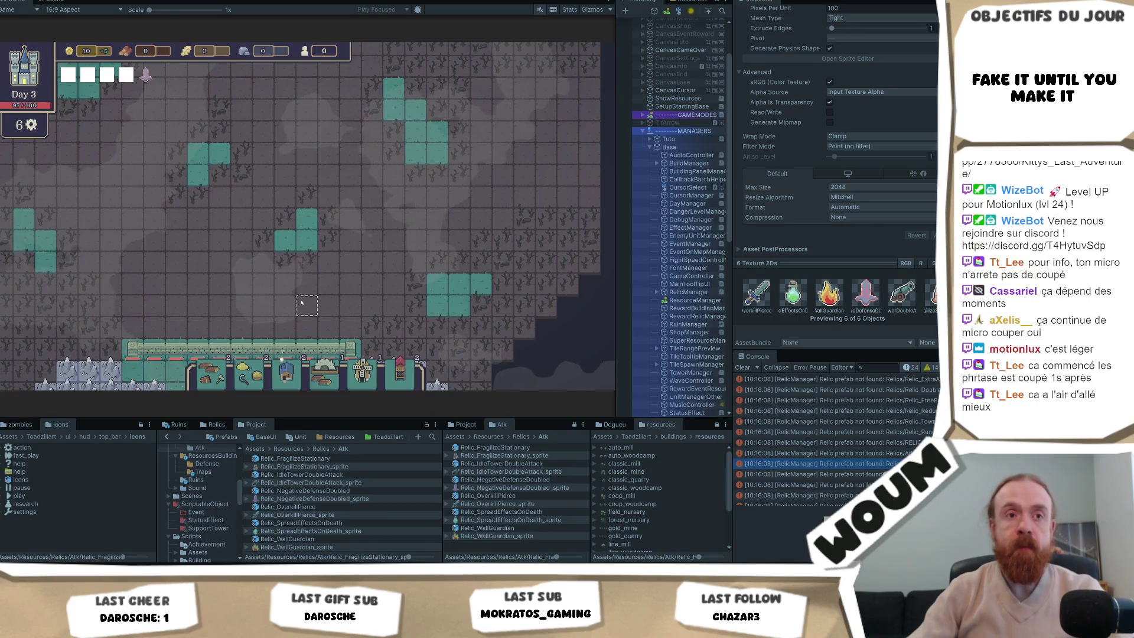
drag(301, 302, 315, 284)
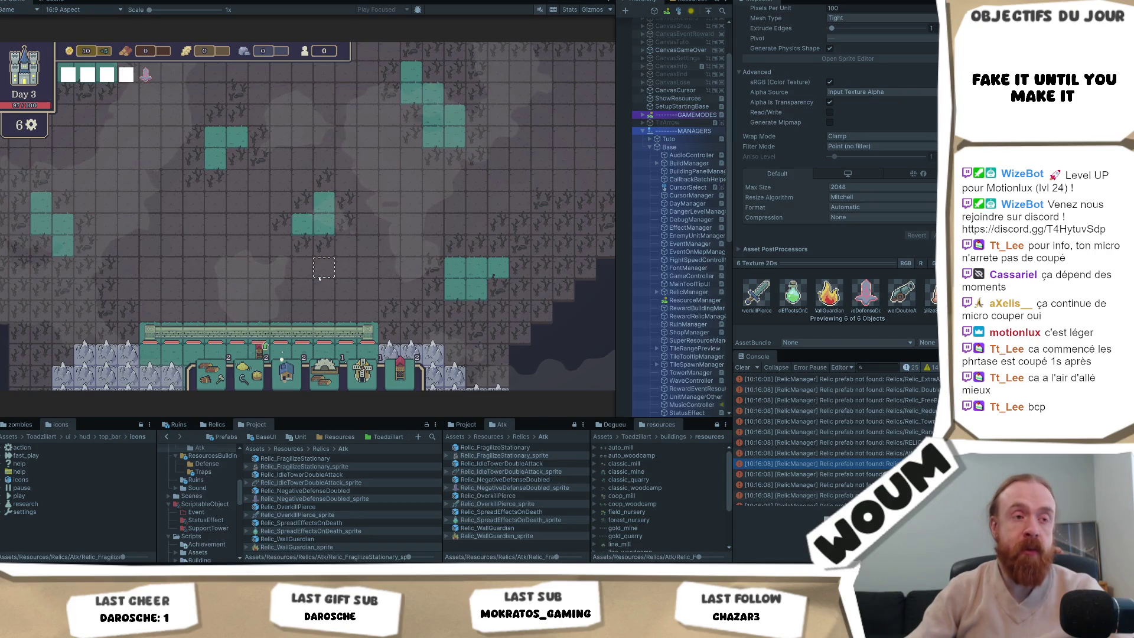
scroll(319, 277, down, 2)
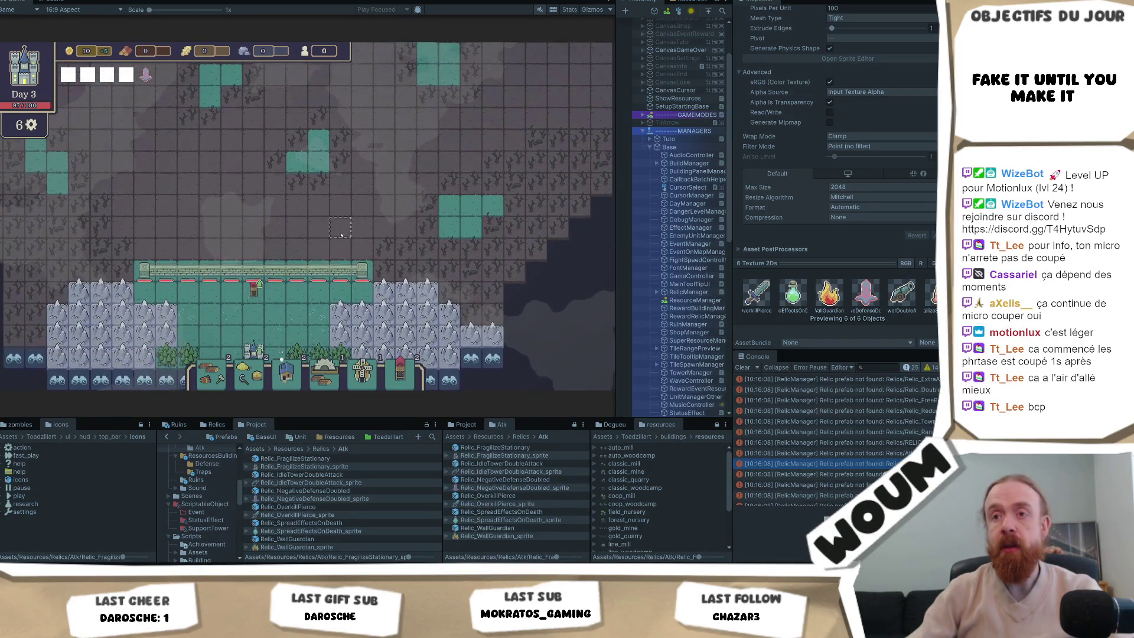
scroll(333, 274, down, 2)
scroll(327, 275, down, 2)
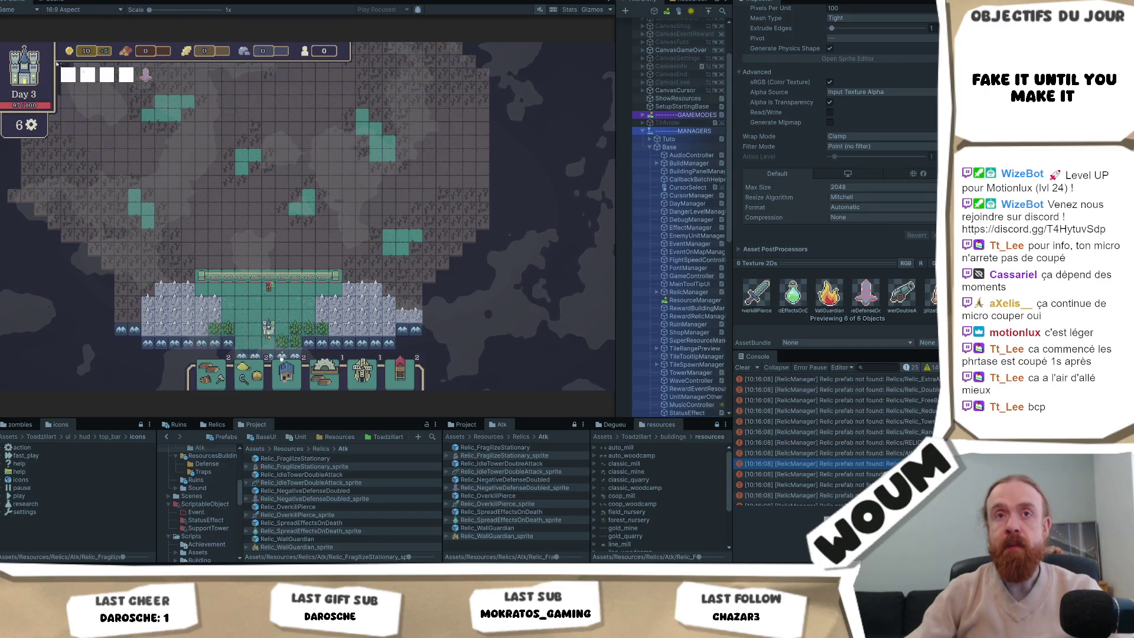
Pan further up the map, checking relic effects and zombie stats along the way.
mouse_move(83, 78)
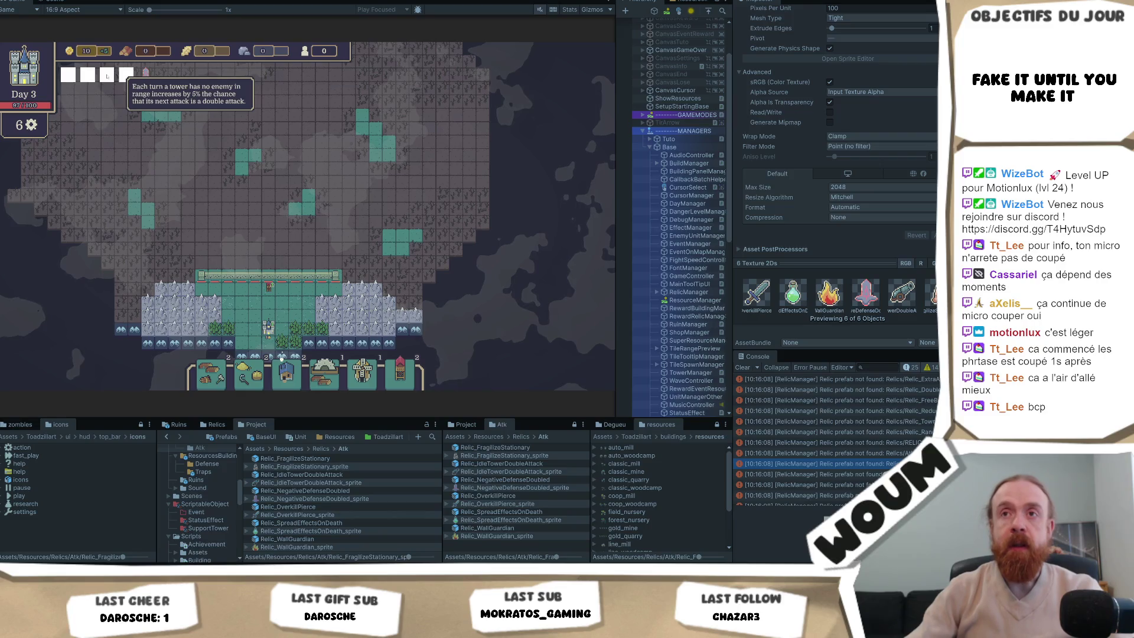
key(w)
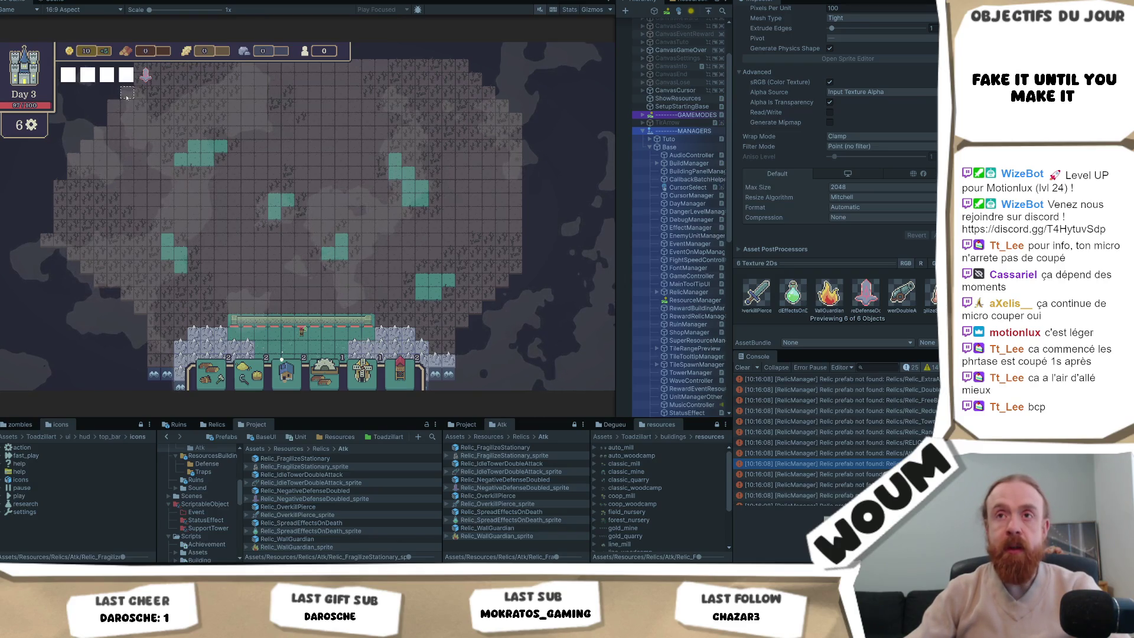
mouse_move(127, 94)
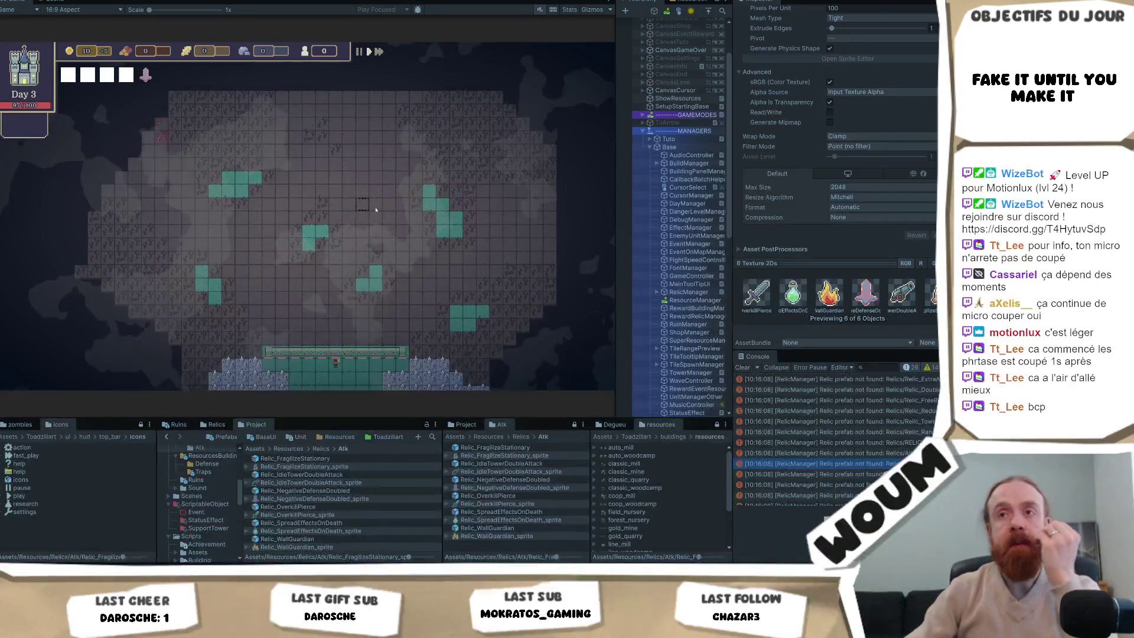
scroll(376, 209, up, 1)
mouse_move(314, 306)
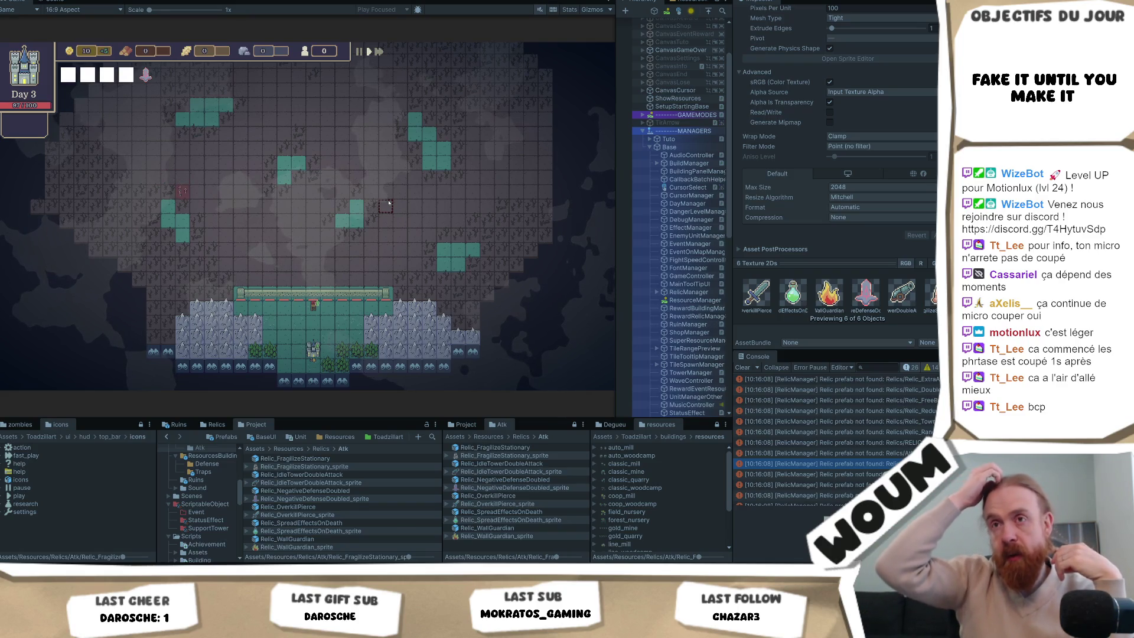
scroll(384, 200, up, 1)
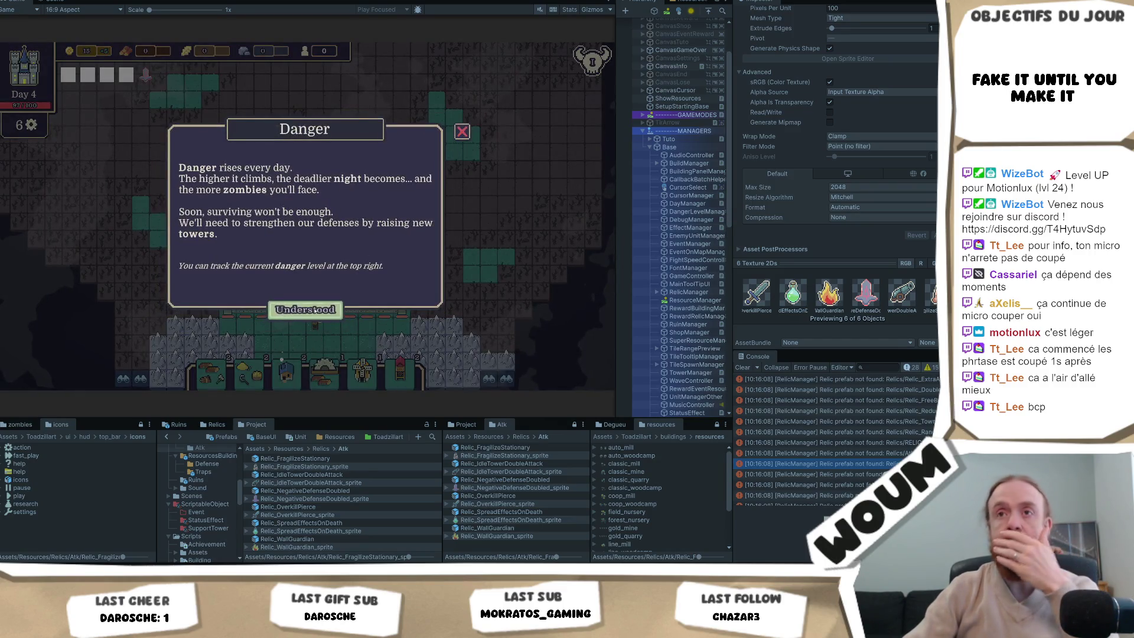
Acknowledge the Danger notice and take the Automatic Chopping and Explorators constructions.
click(304, 309)
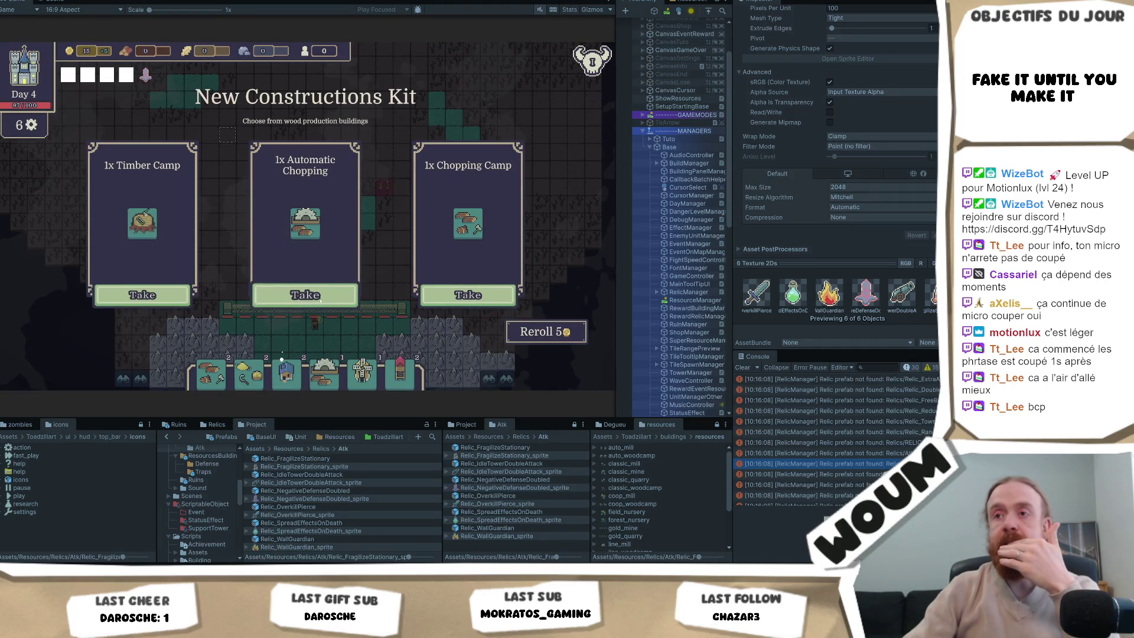
click(322, 295)
click(325, 295)
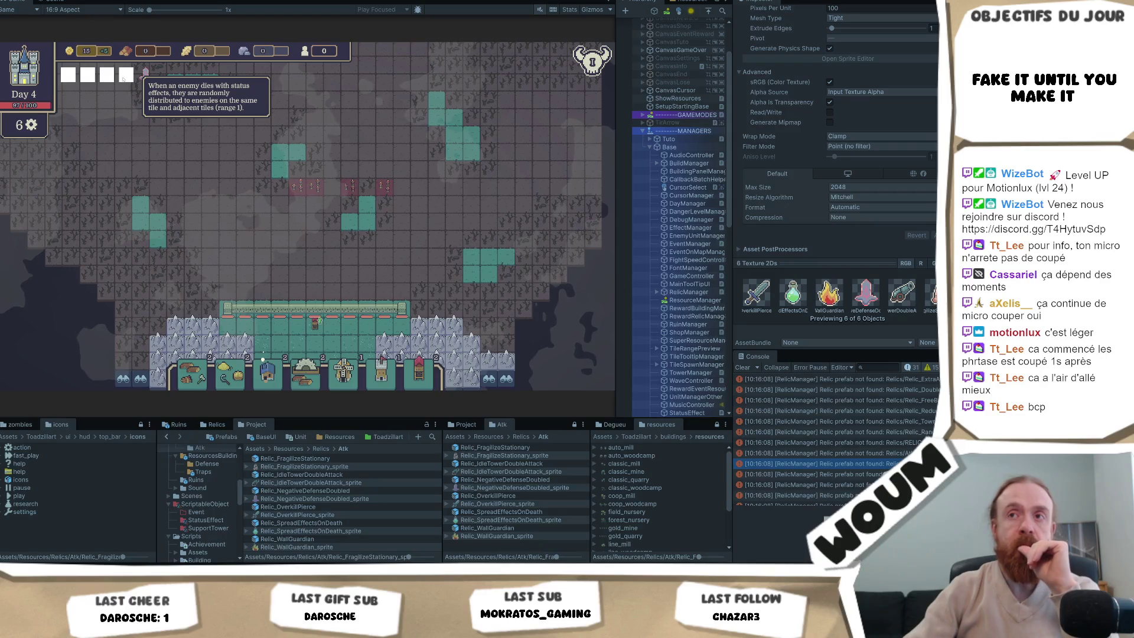
Toggle the base tower's element repeatedly between Fire and Frozen.
mouse_move(315, 306)
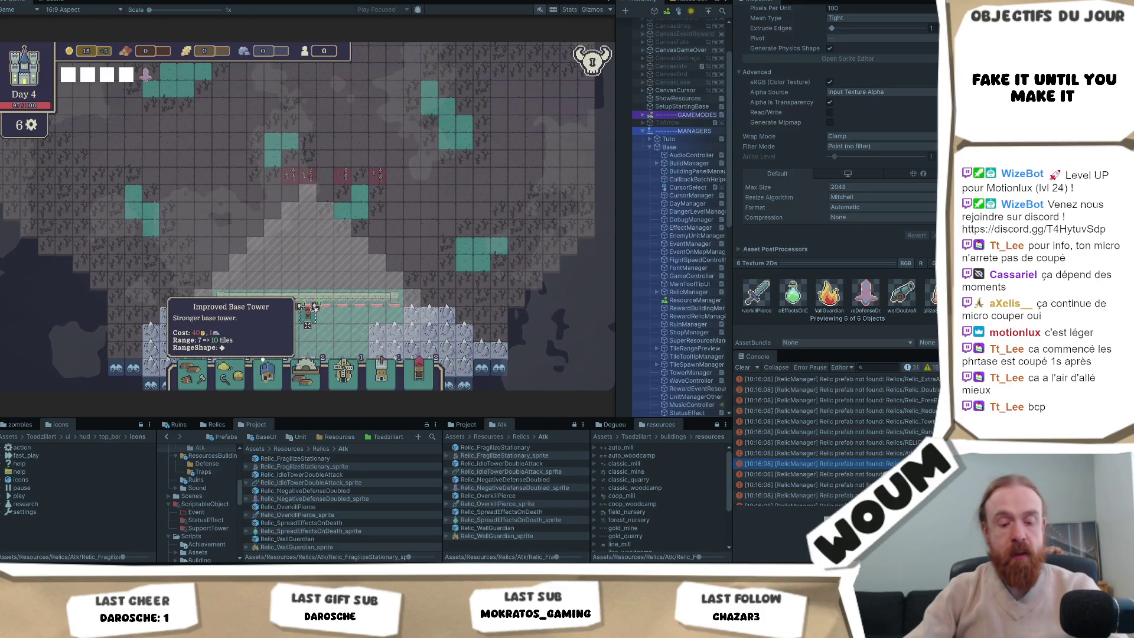
click(314, 306)
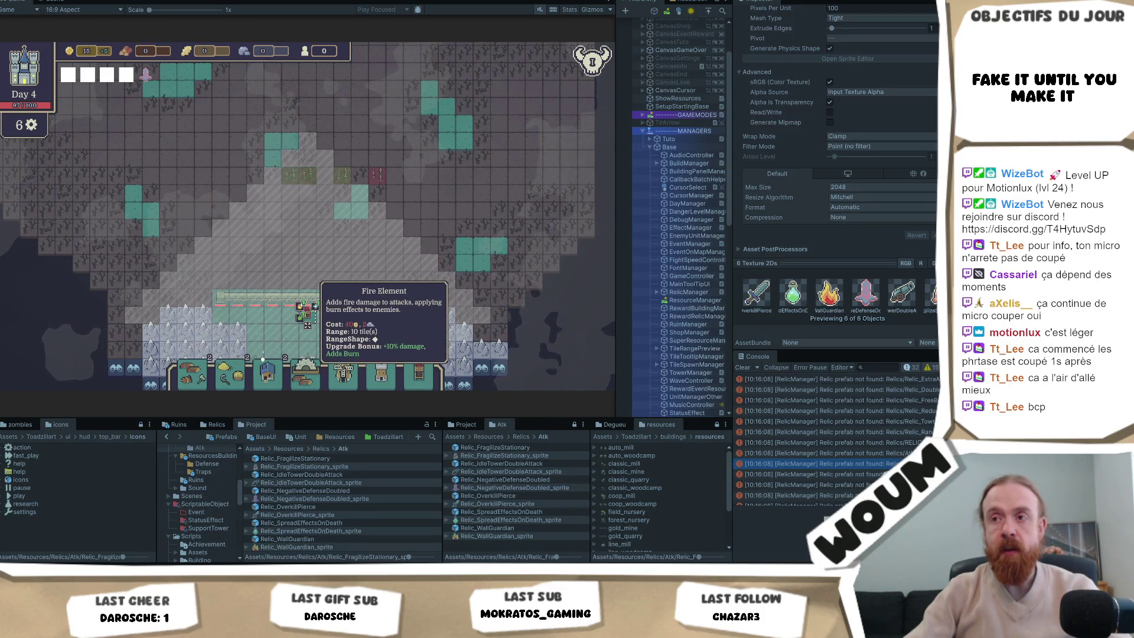
click(314, 306)
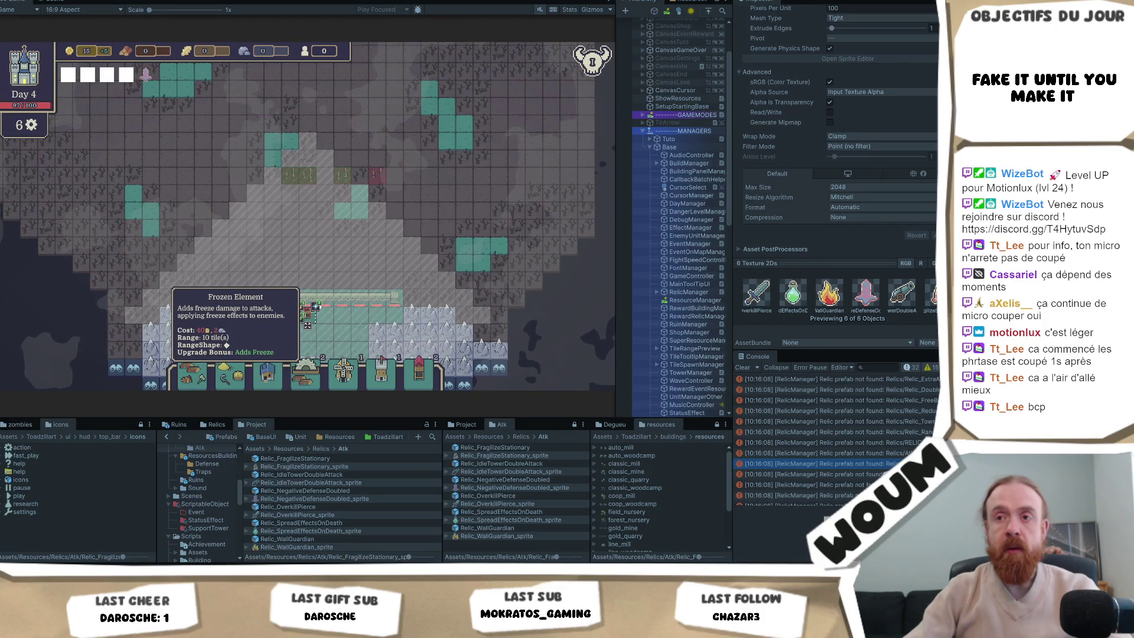
click(315, 306)
click(316, 306)
click(315, 306)
click(315, 306)
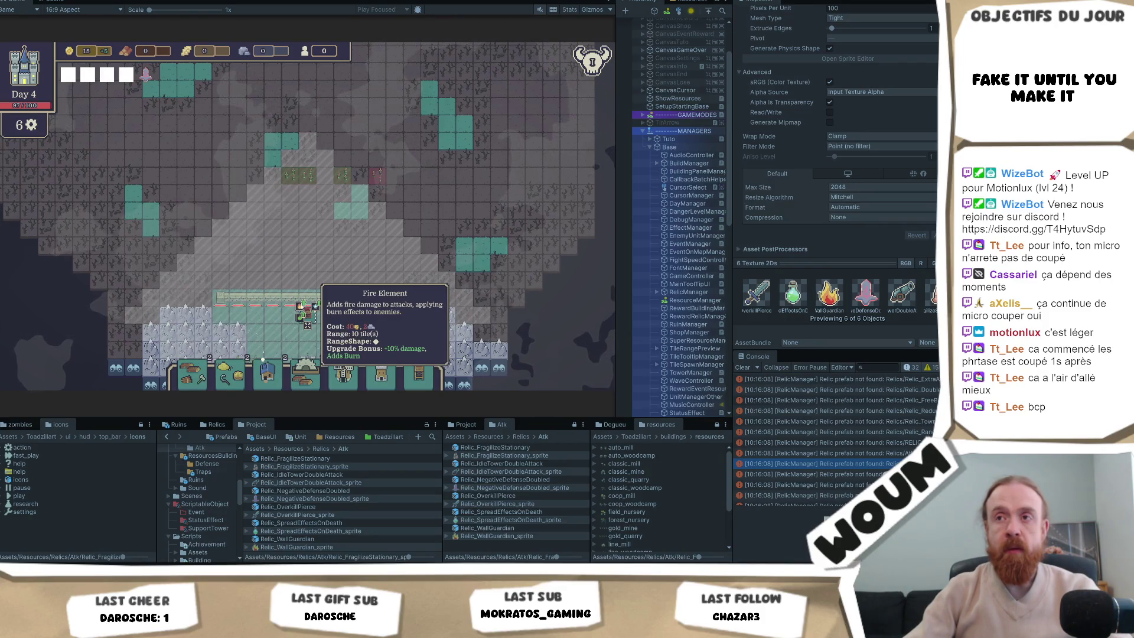
click(314, 305)
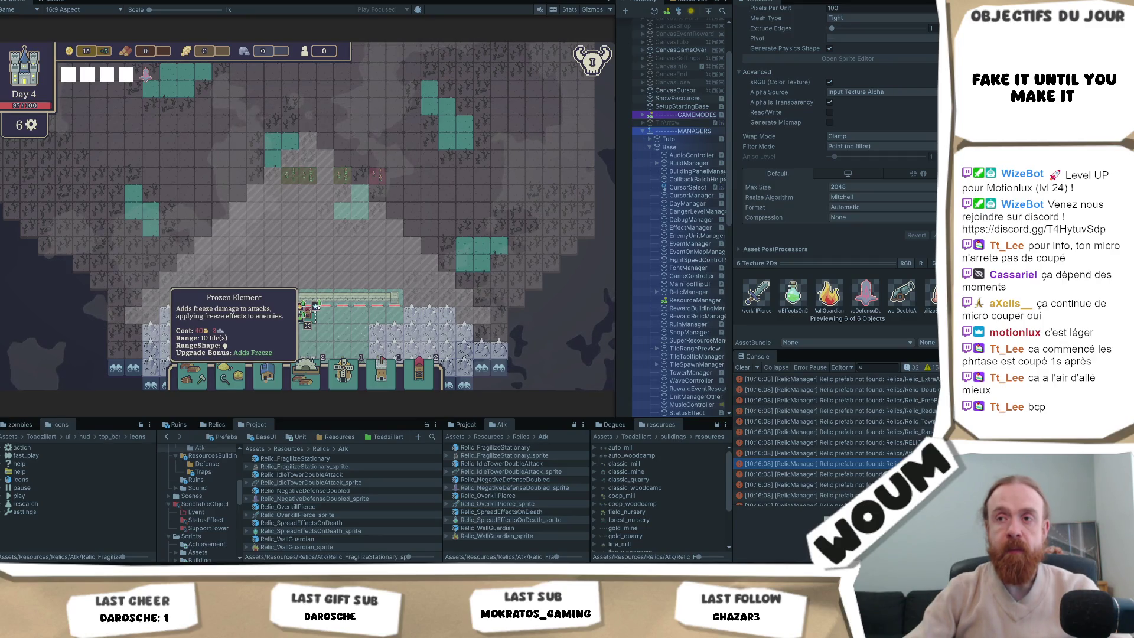
click(315, 306)
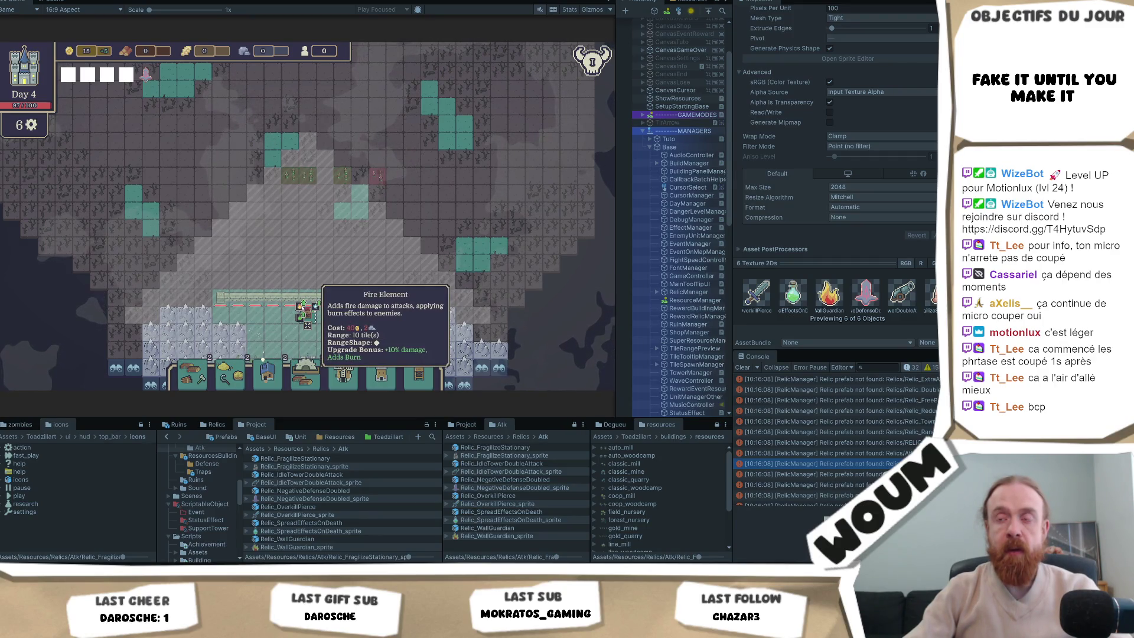
click(315, 306)
click(315, 306)
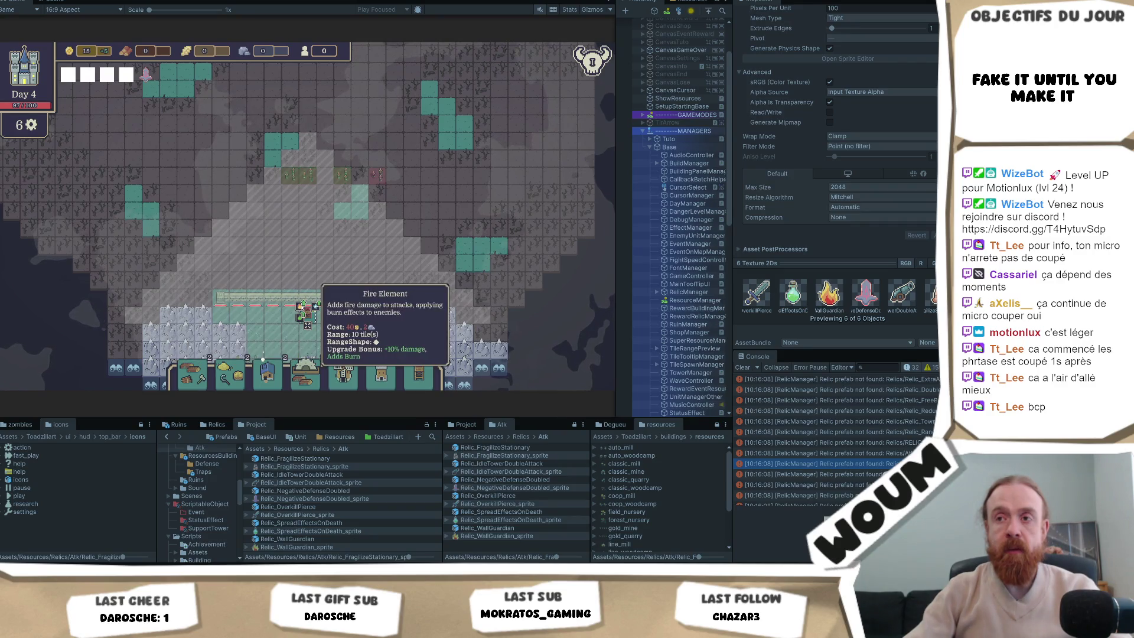
Zoom and pan the map down to show the defense wall.
scroll(303, 233, up, 3)
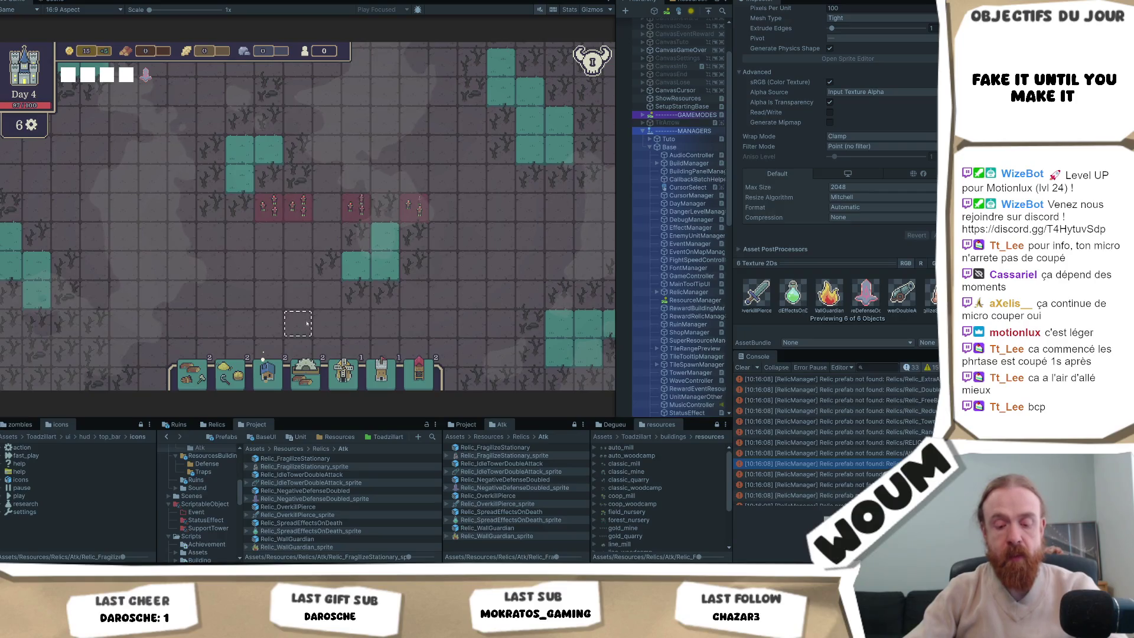
key(s)
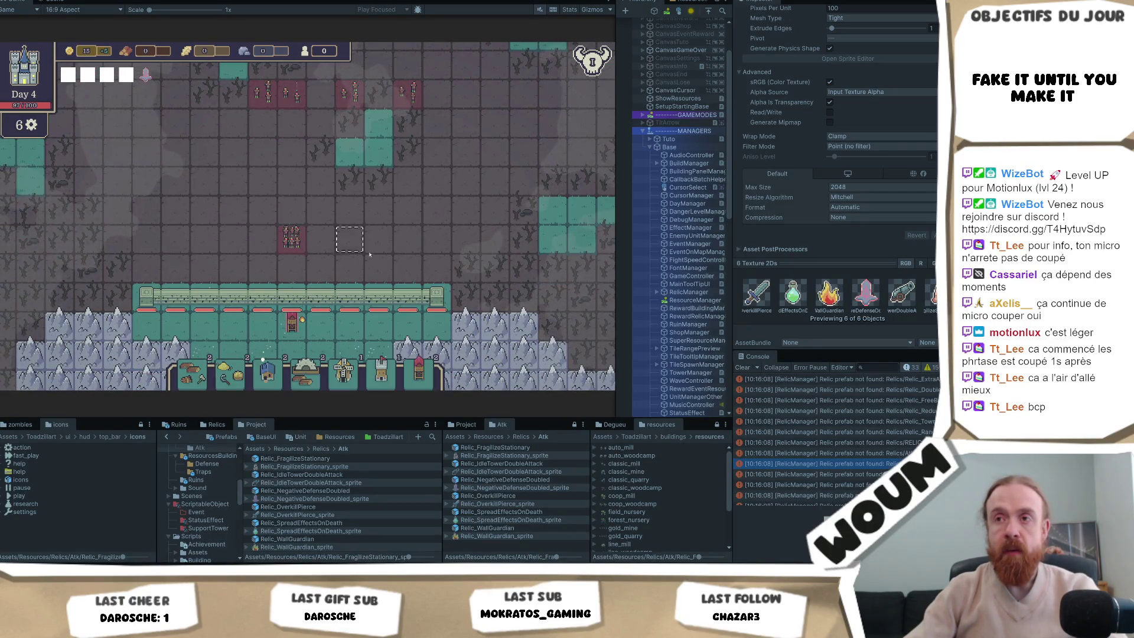
scroll(392, 258, down, 2)
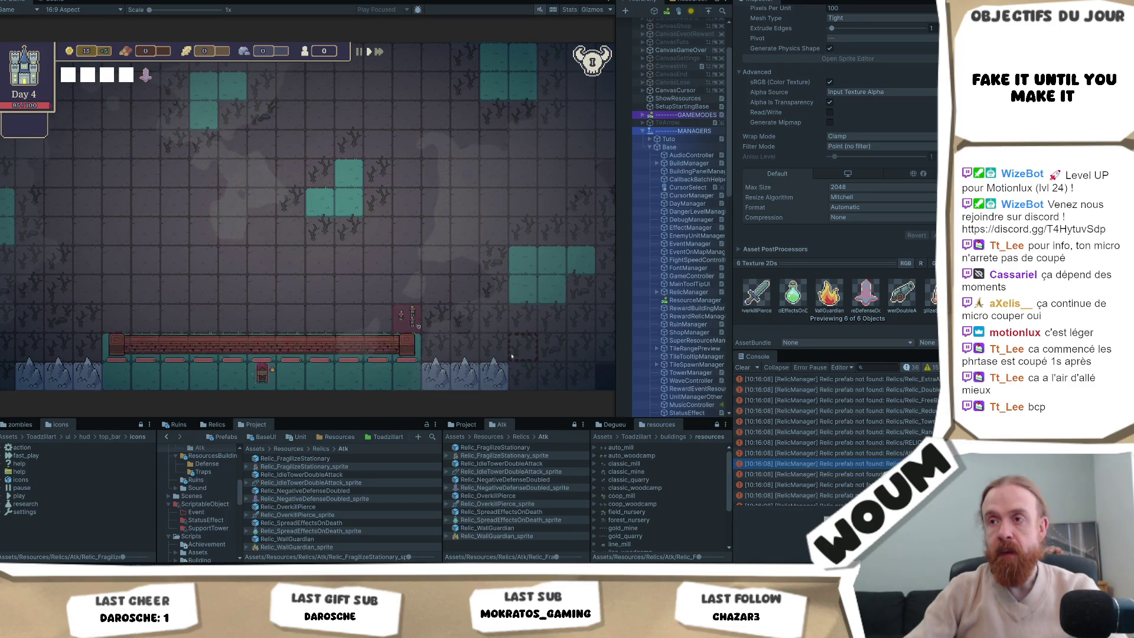
Dismiss the Defense tip, take the Country House, and start the day's zombie wave.
click(307, 310)
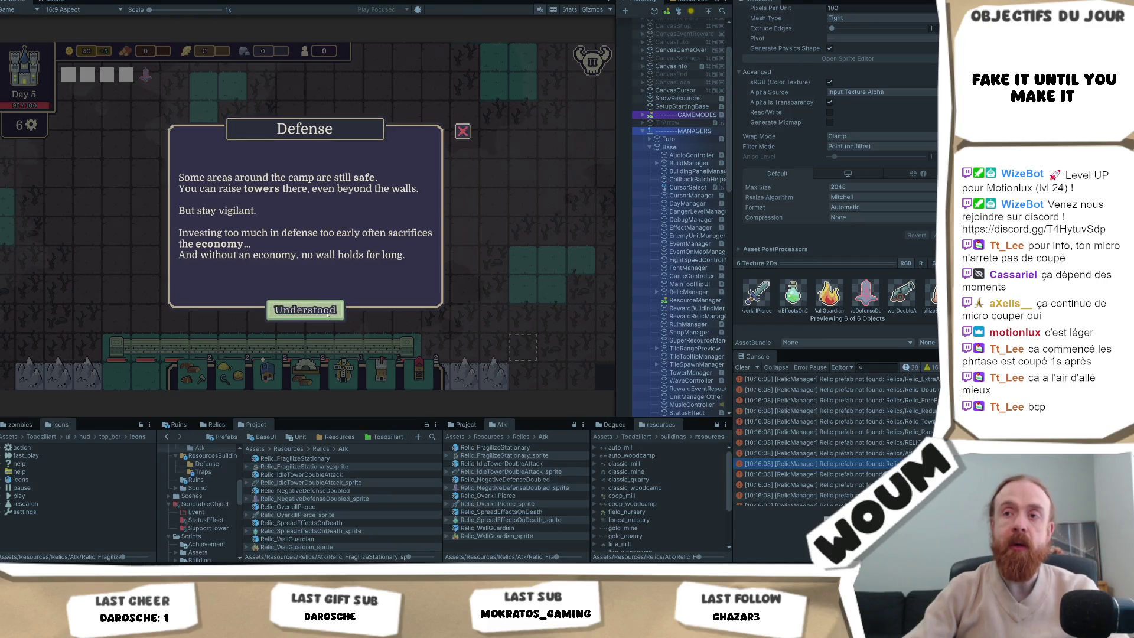
click(262, 185)
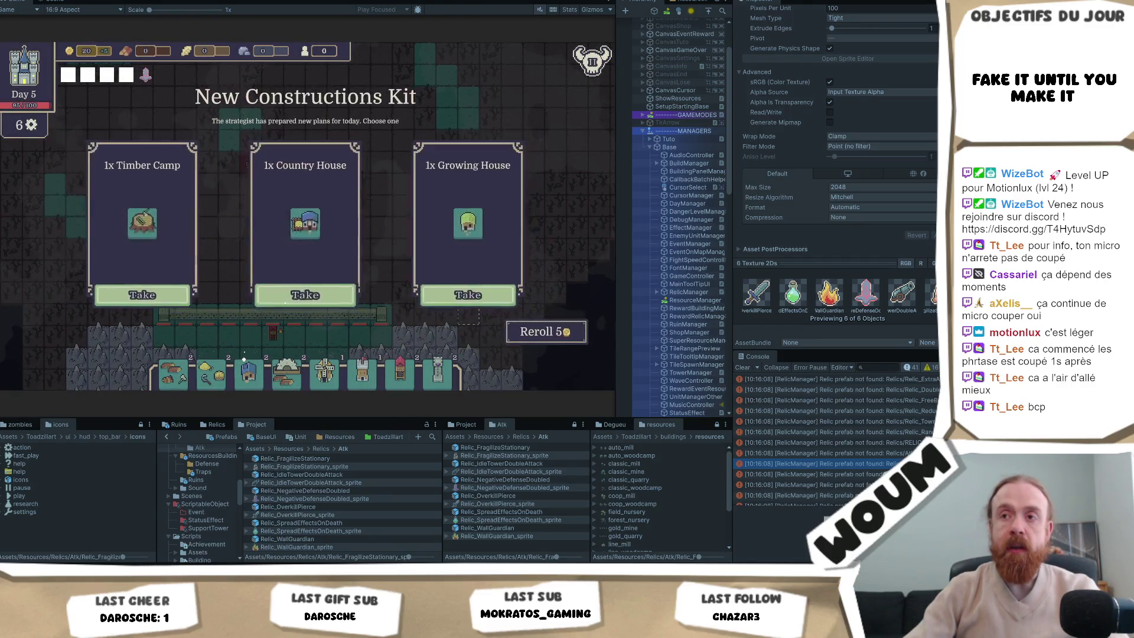
click(271, 242)
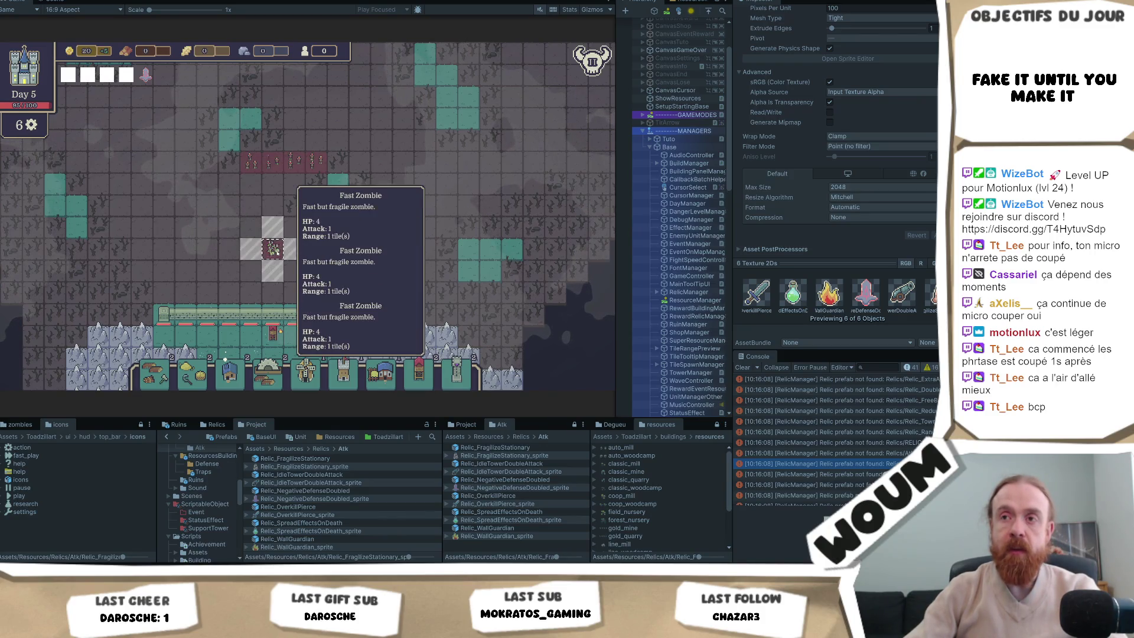
click(271, 316)
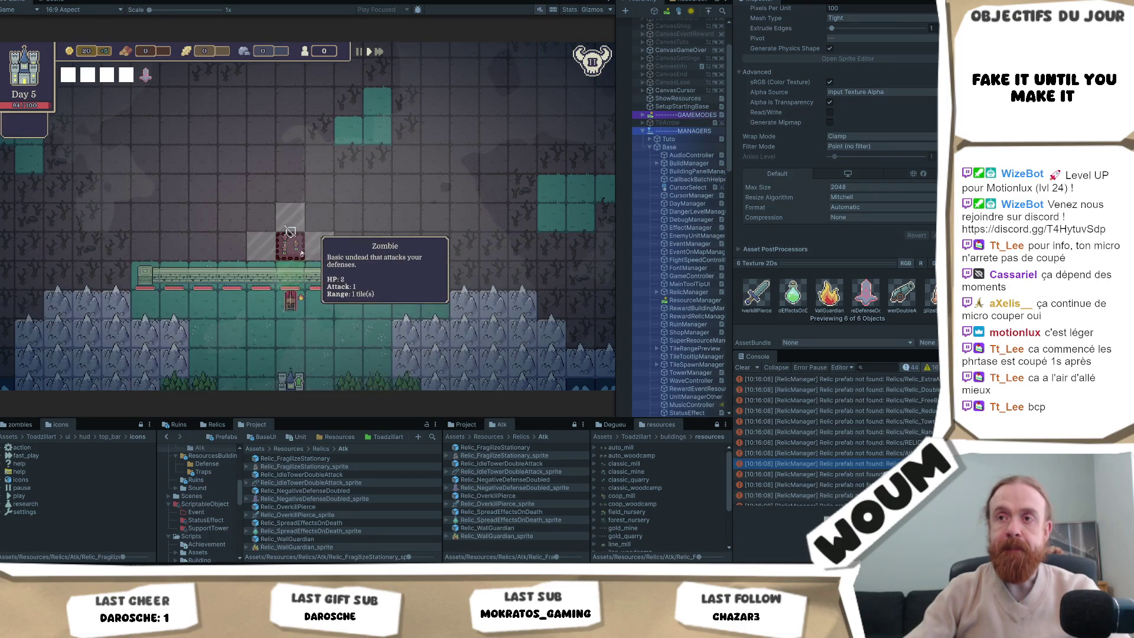
Dismiss the Overwhelmed message and take the Charged Trap and Super Forest Nursery.
click(305, 311)
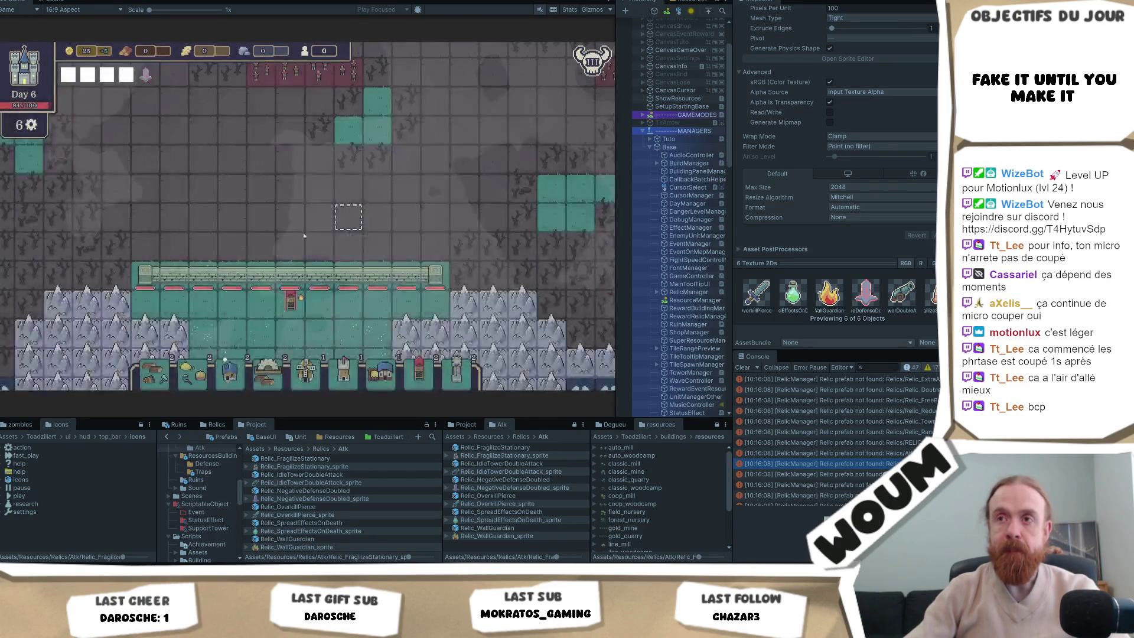
click(304, 304)
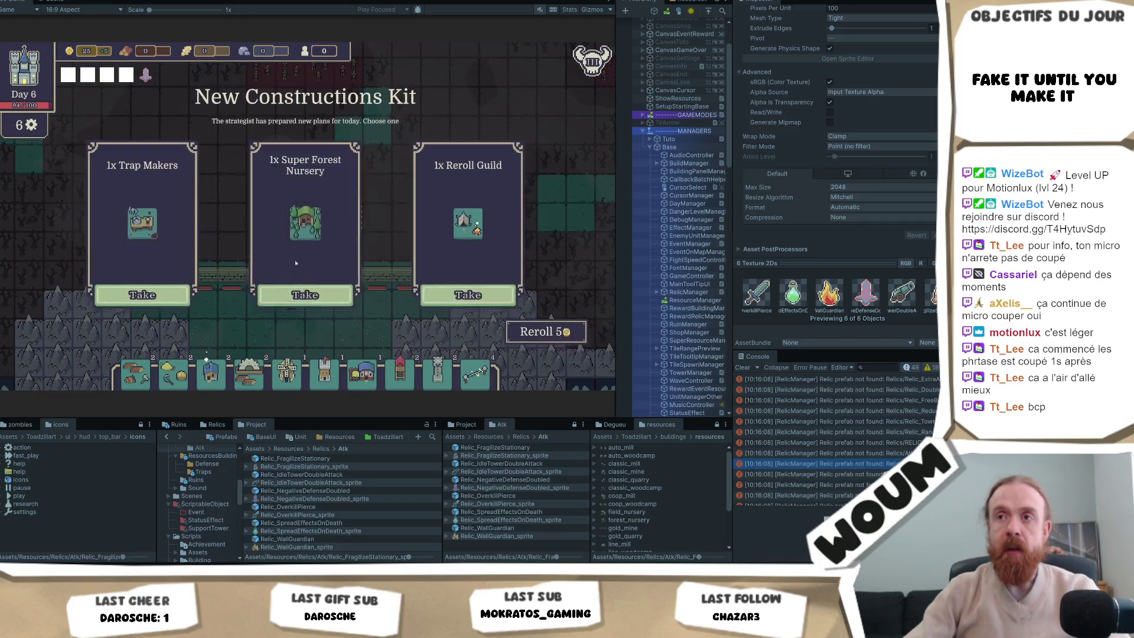
click(305, 302)
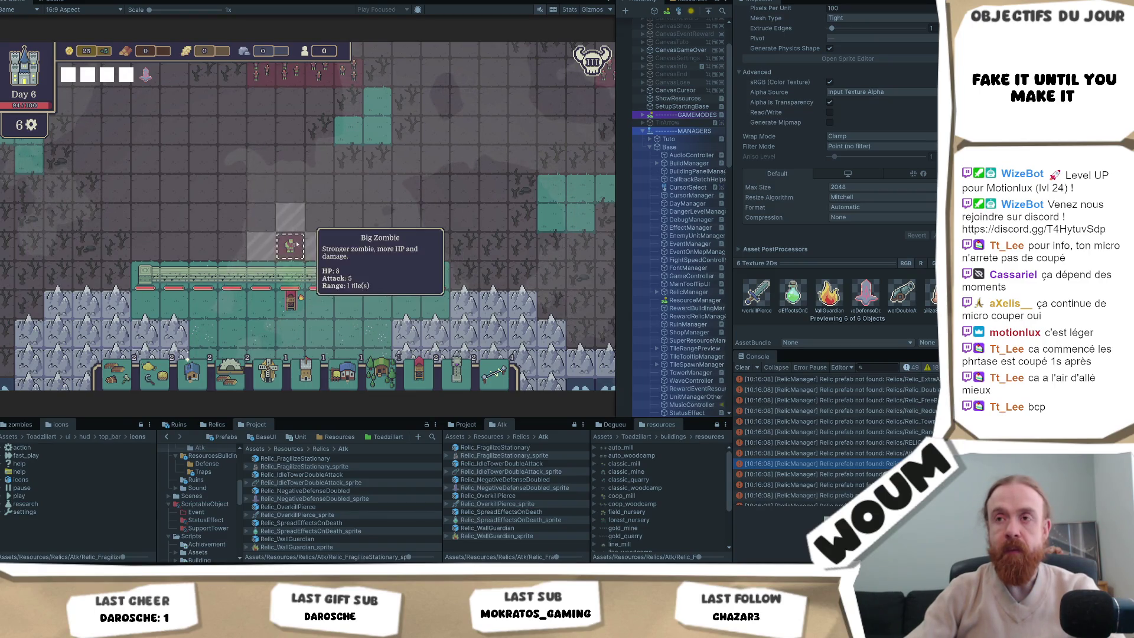
Place a Charged Trap on the zombies' path tile.
mouse_move(349, 250)
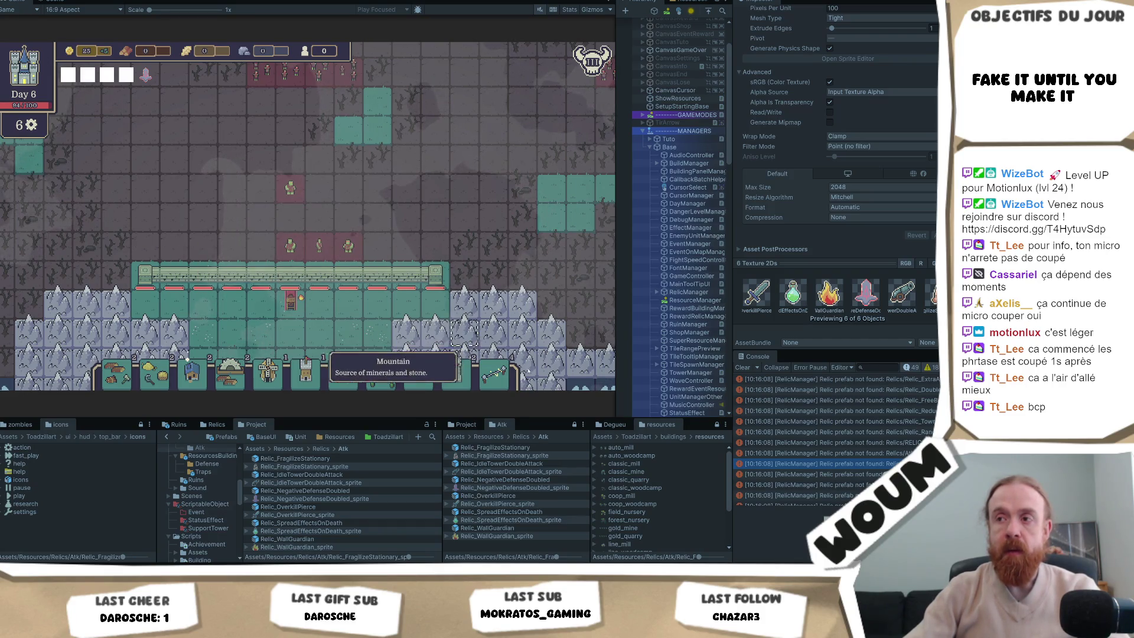
click(498, 374)
click(289, 217)
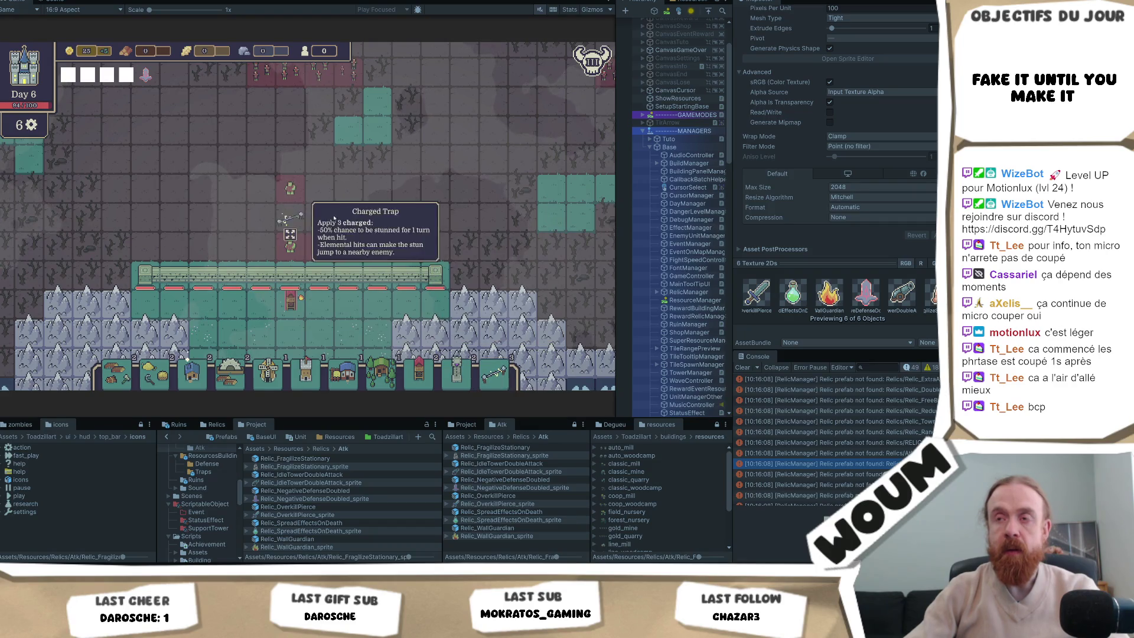
mouse_move(298, 194)
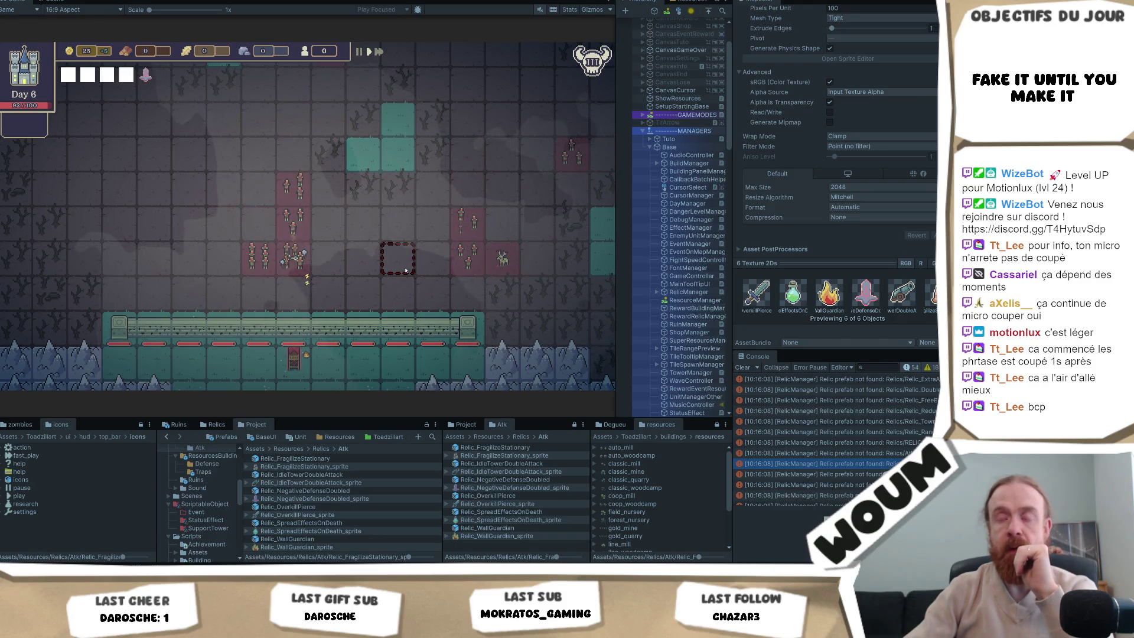
scroll(406, 271, down, 1)
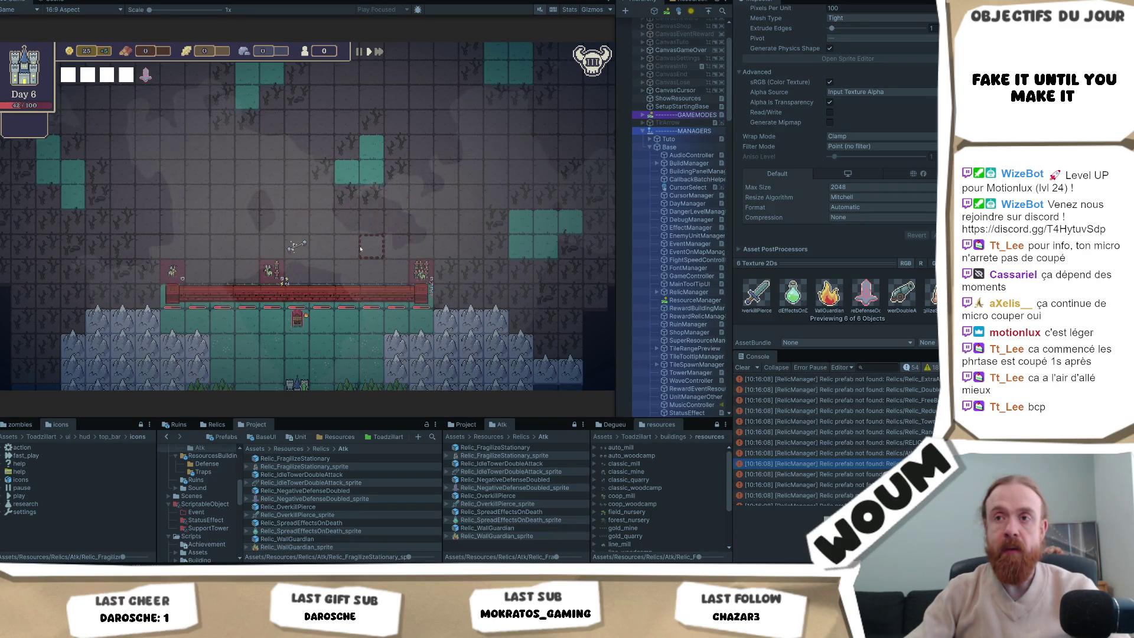
scroll(360, 248, up, 1)
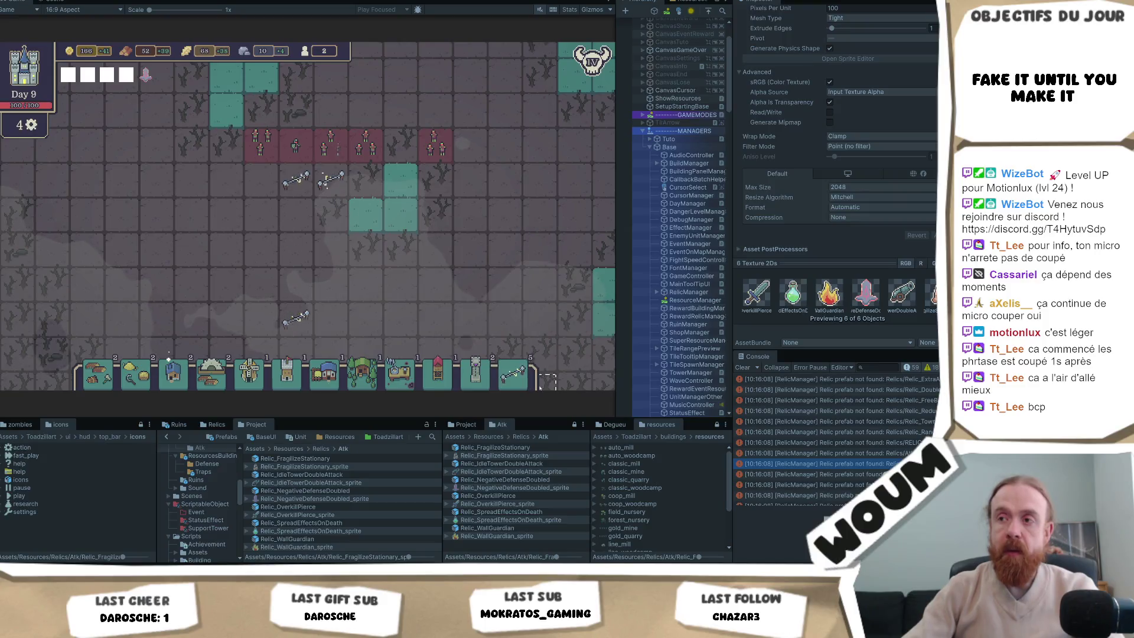
Place crossbow towers on the grid, two more lower down, then pan to the bottom wall.
click(274, 189)
click(513, 372)
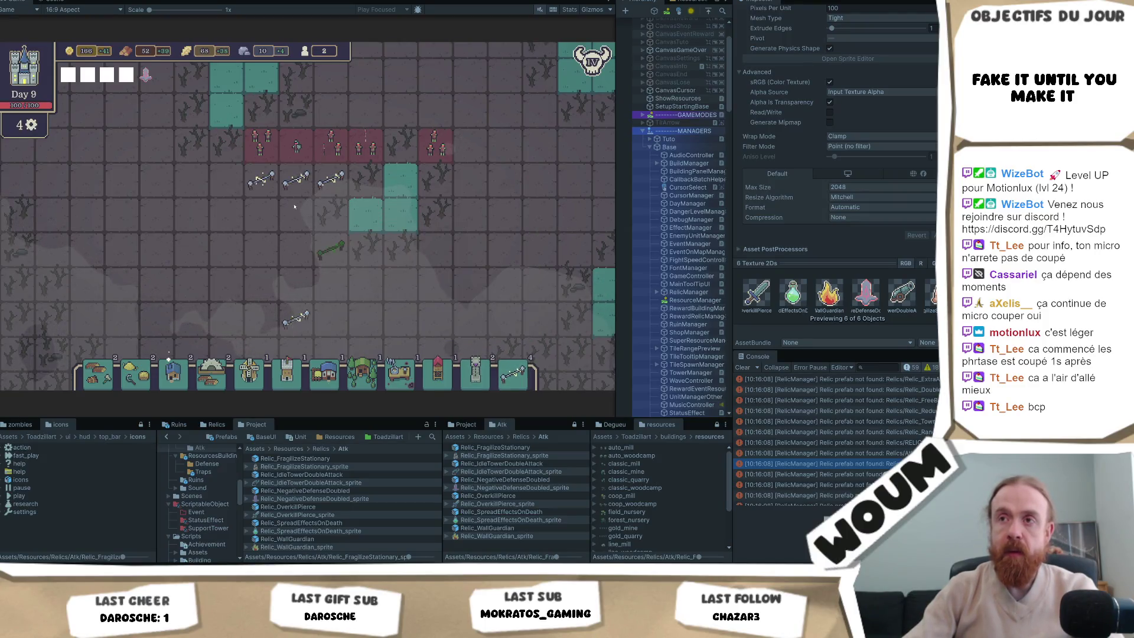
click(295, 215)
click(270, 222)
click(512, 373)
click(295, 248)
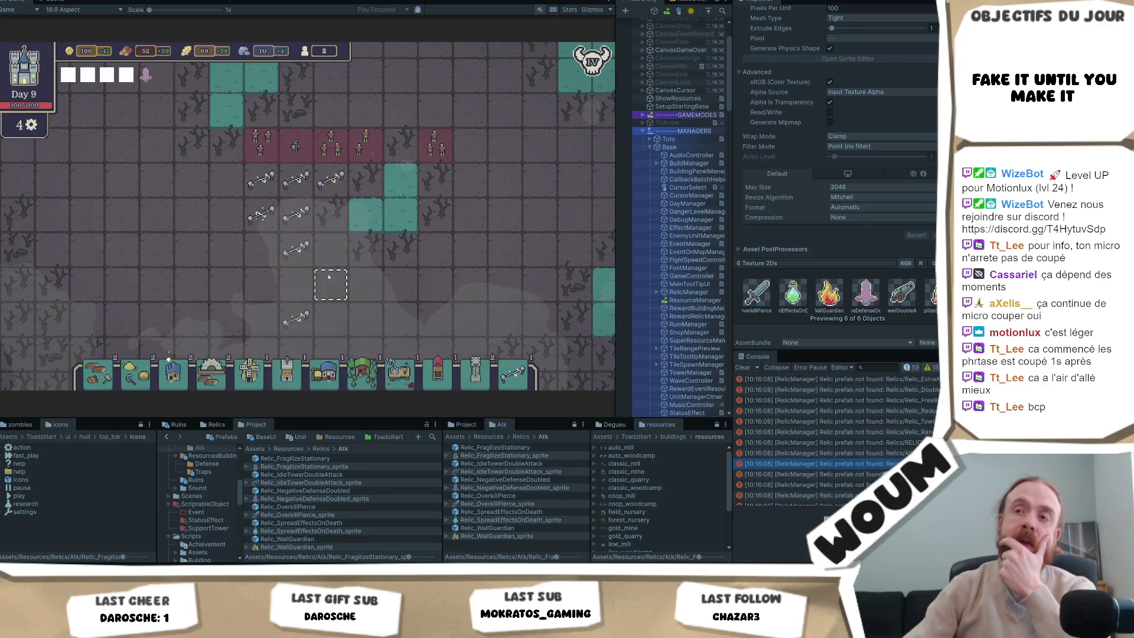
drag(329, 266, 332, 246)
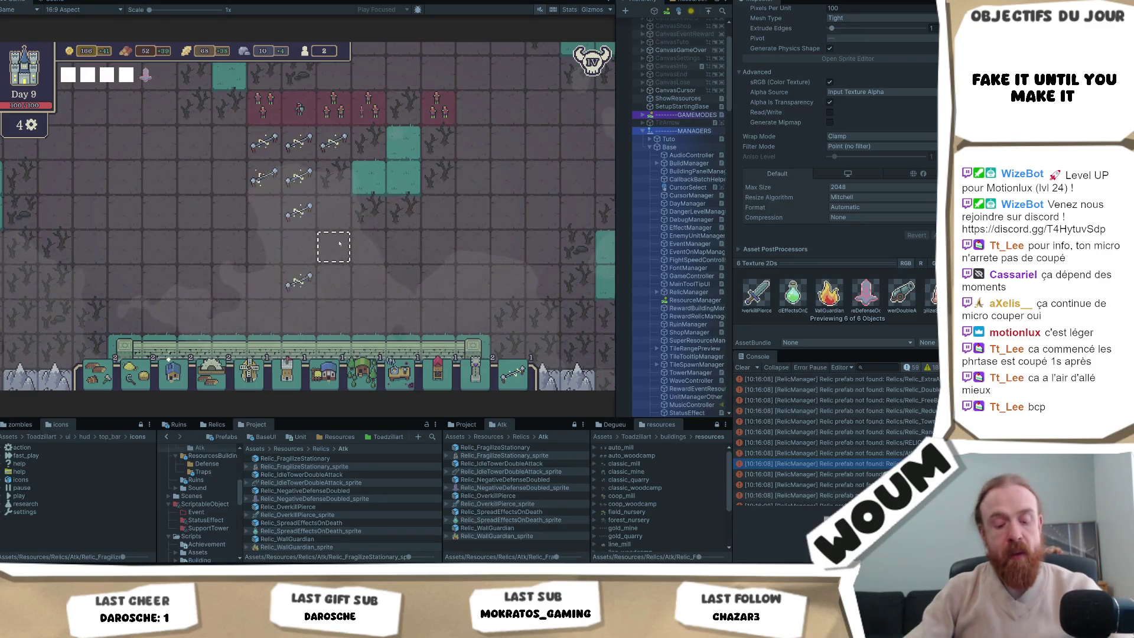
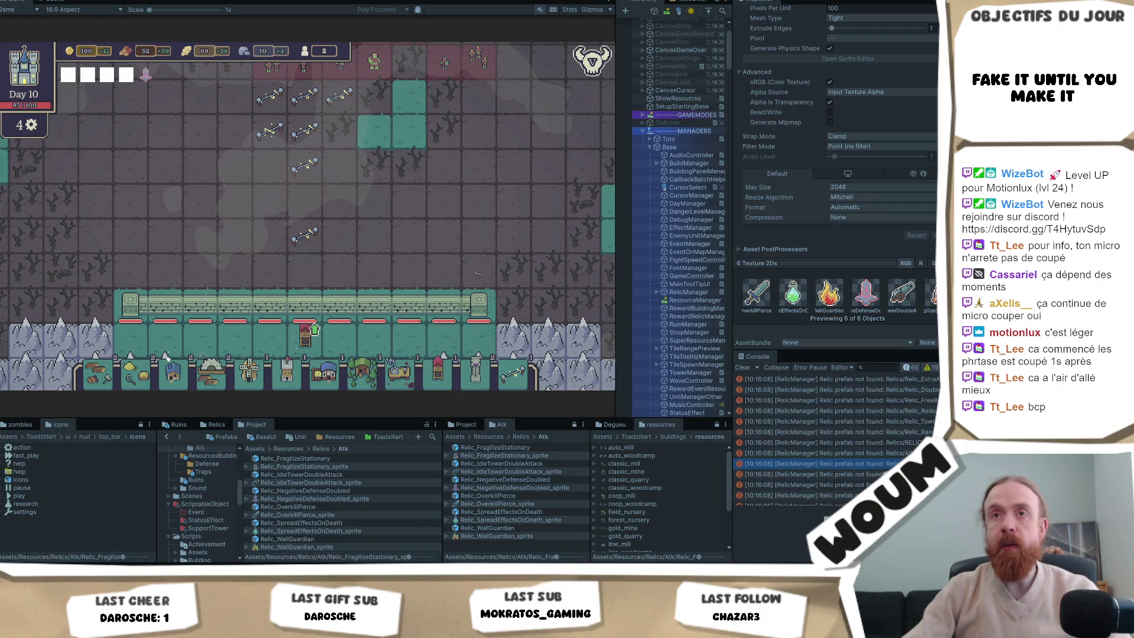
Take the 4x Mark Trap and House of Work kits, then preview the Relic_SpreadEffectsOnDeath sprite.
mouse_move(146, 76)
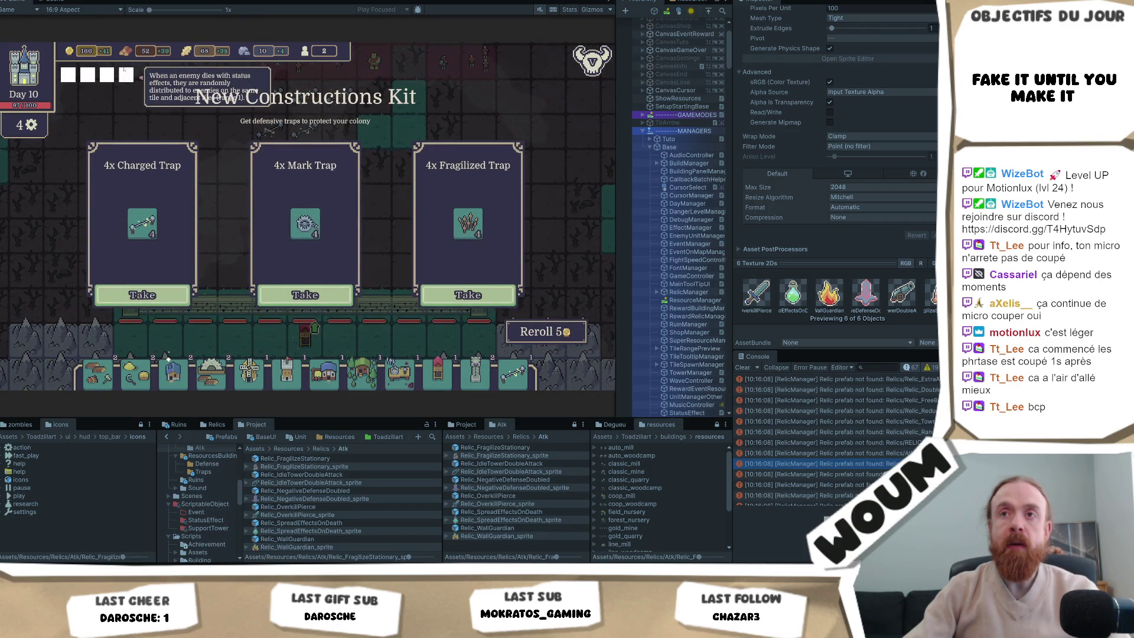
click(325, 295)
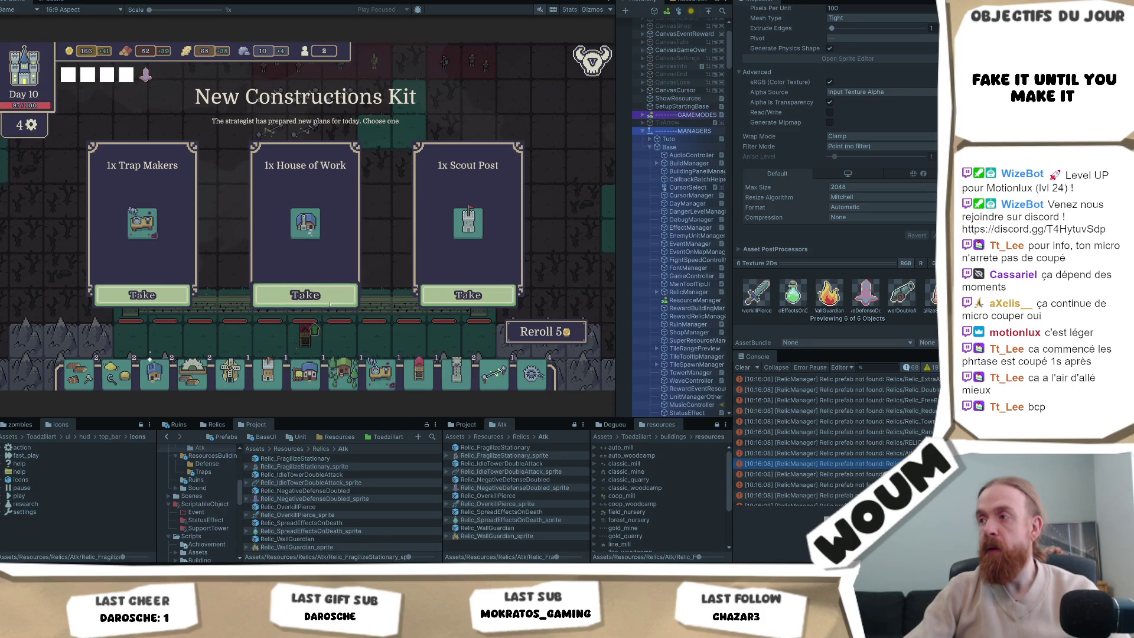
click(340, 300)
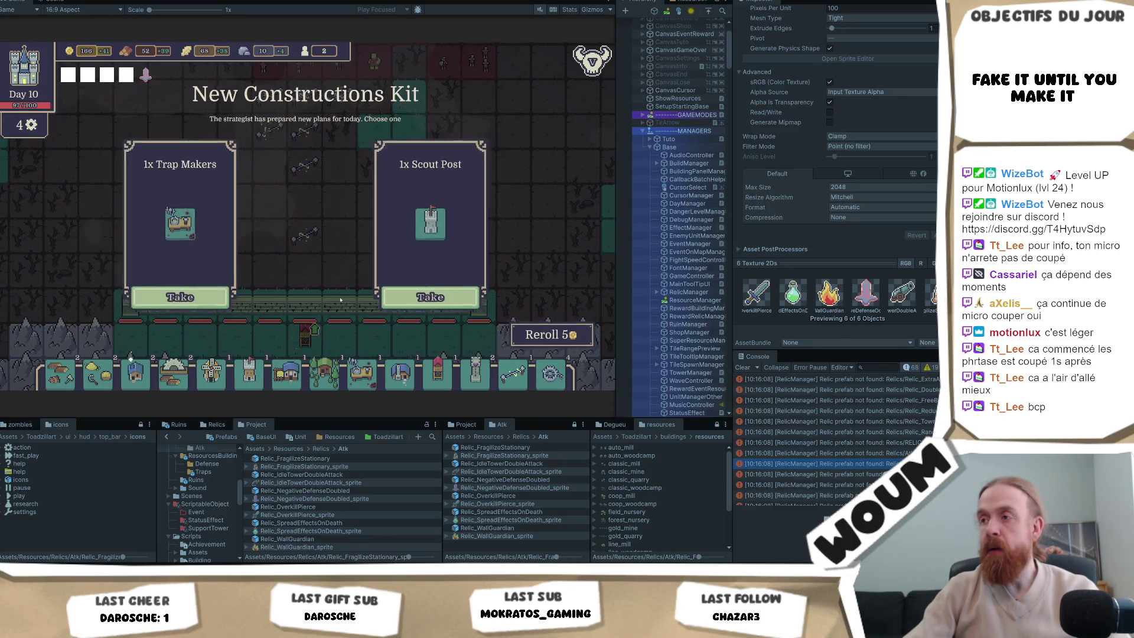
click(353, 530)
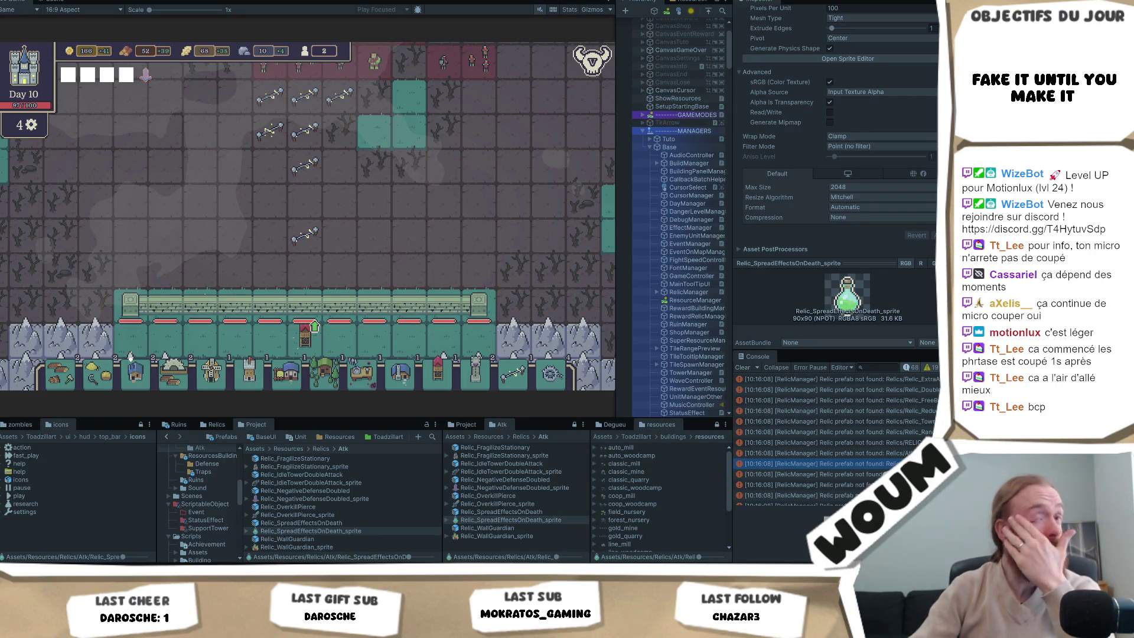
scroll(335, 152, up, 2)
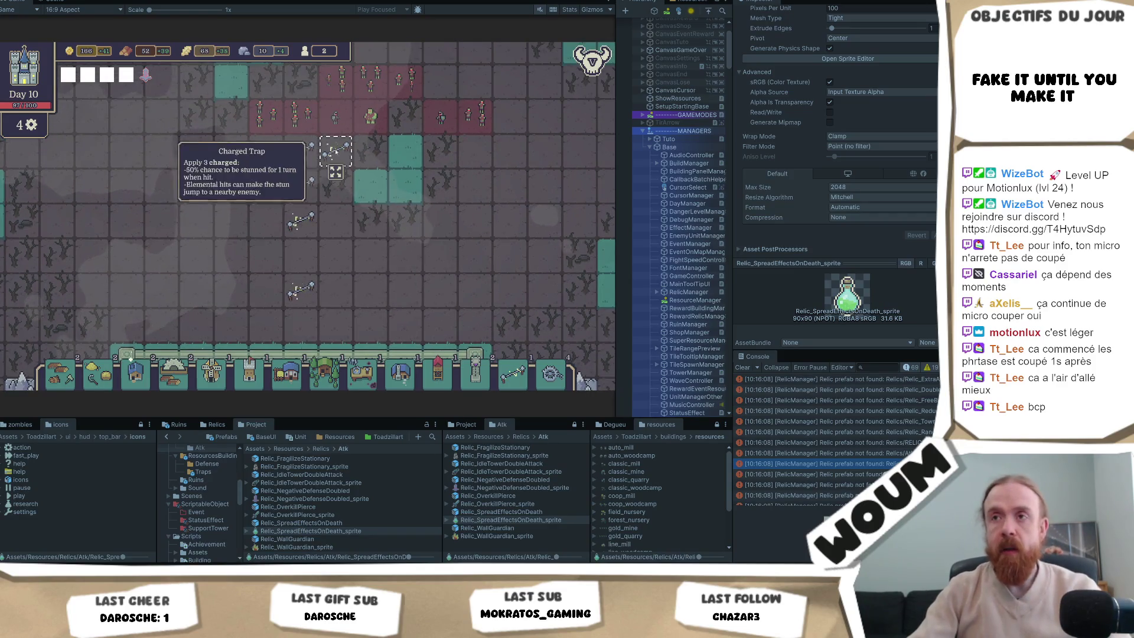
Move three traps onto empty left-side tiles and shift the crossbow trap to a new tile.
click(335, 172)
click(543, 185)
click(265, 172)
click(91, 152)
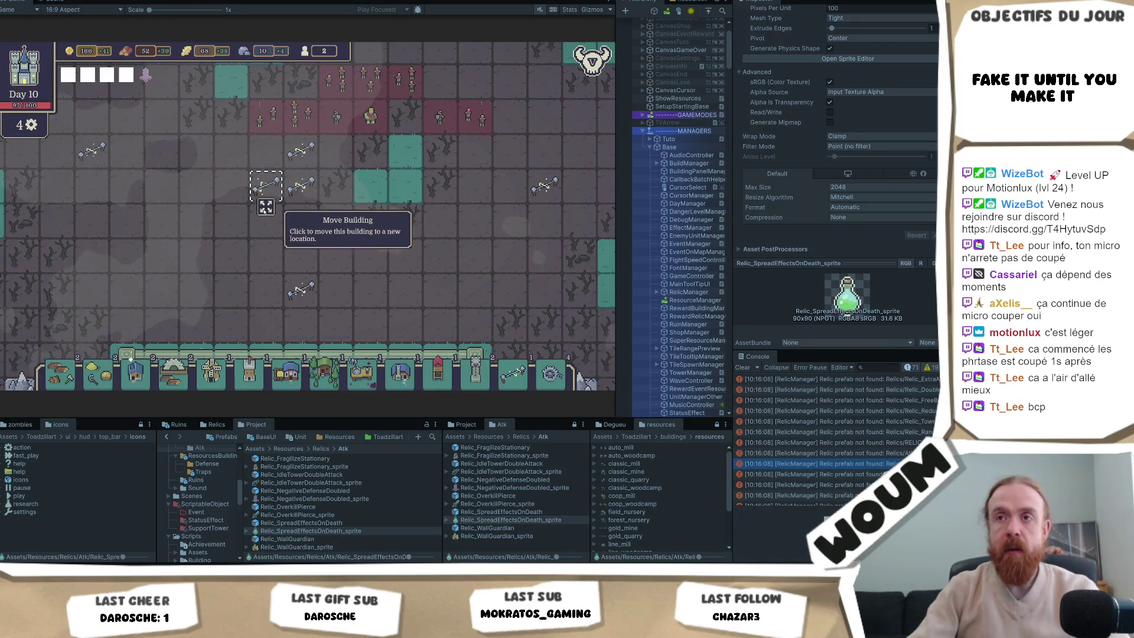
click(265, 206)
click(91, 185)
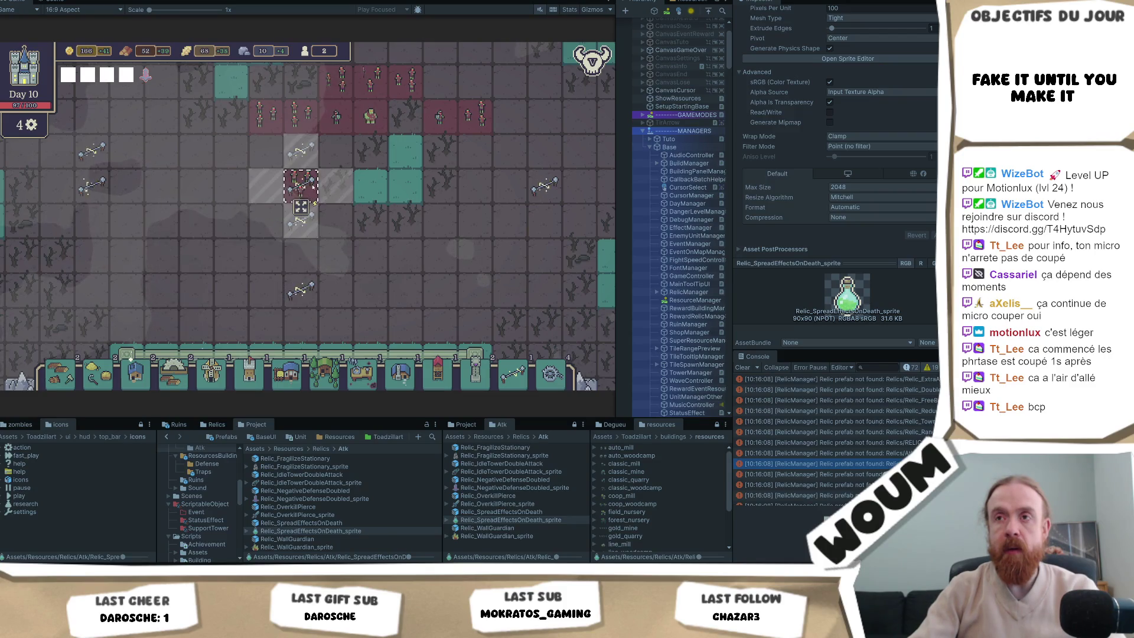
mouse_move(301, 153)
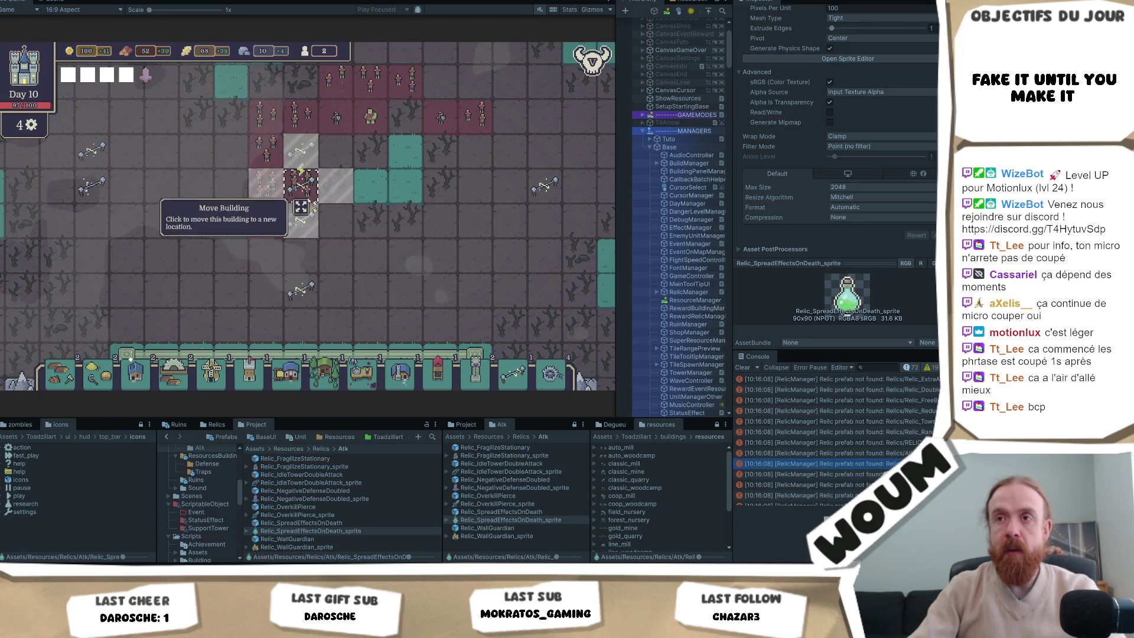
mouse_move(281, 234)
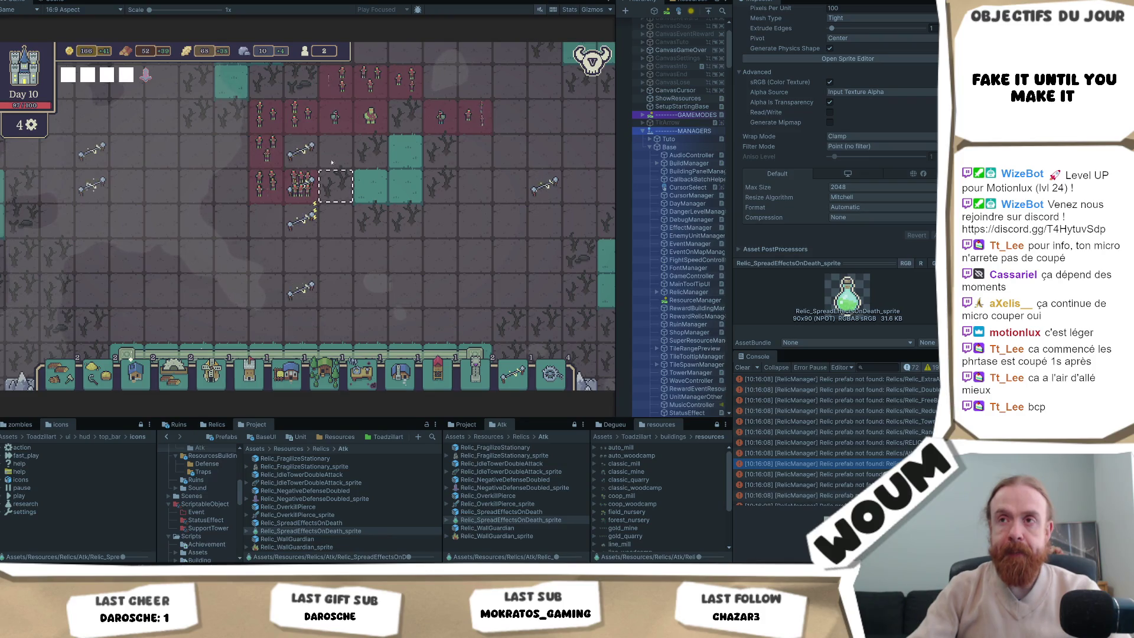
click(300, 172)
click(522, 264)
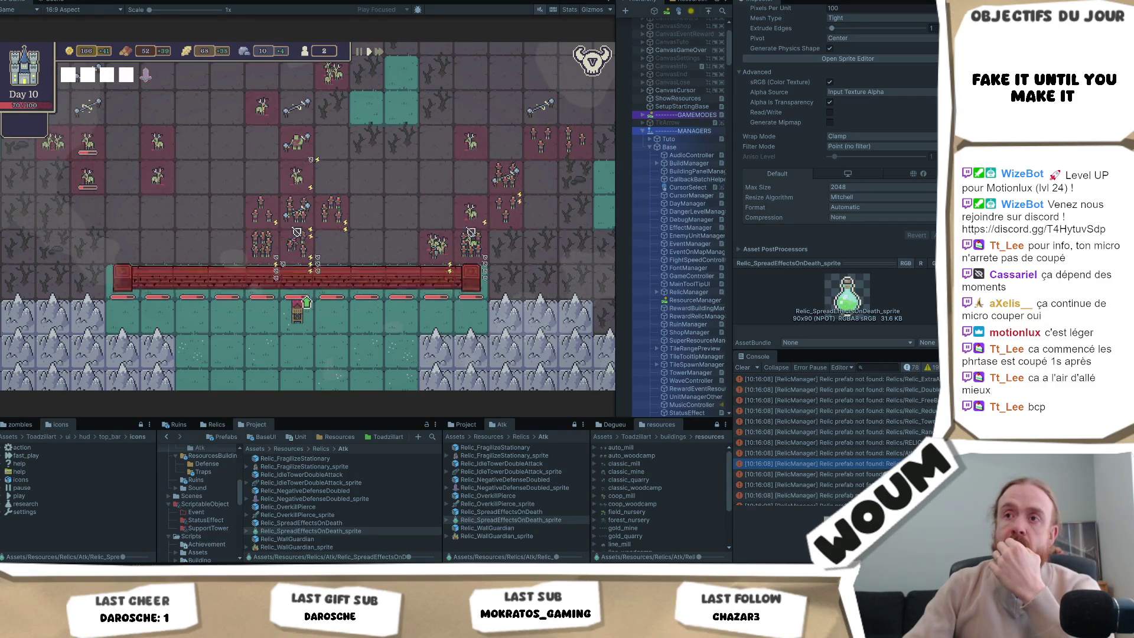
Stop and restart play mode for a fresh Jour 12 run, then switch to Visual Studio.
key(ctrl+p)
key(ctrl+p)
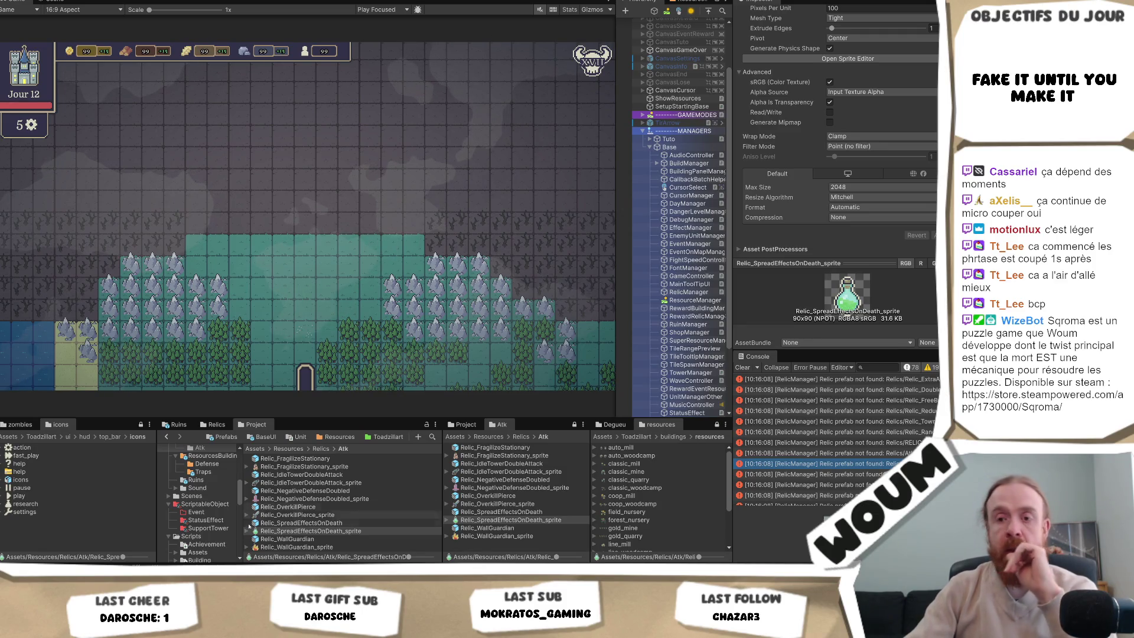
key(alt+Tab)
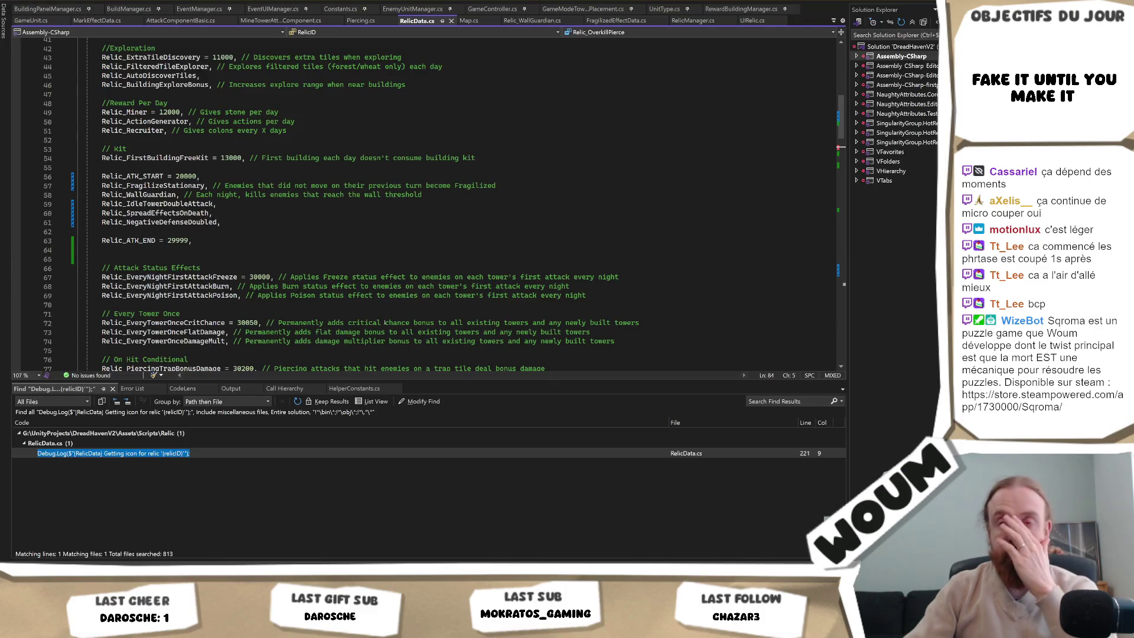
Go to the Relic_NegativeDefenseDoubled entry among RelicData.cs attack relics, then return to Unity.
scroll(385, 323, up, 2)
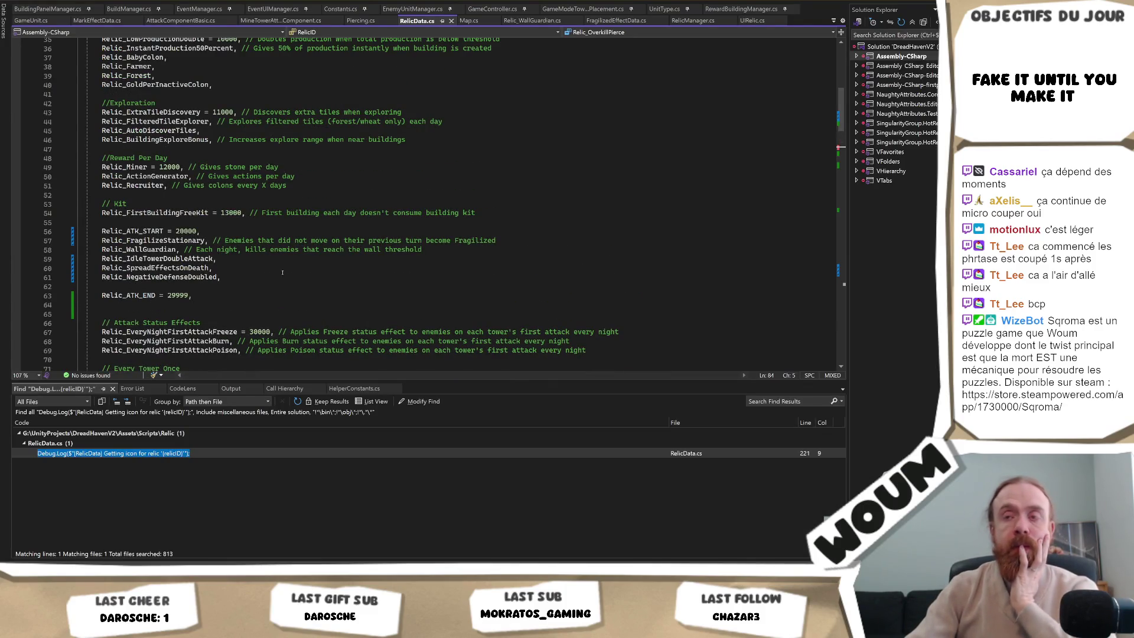
click(262, 277)
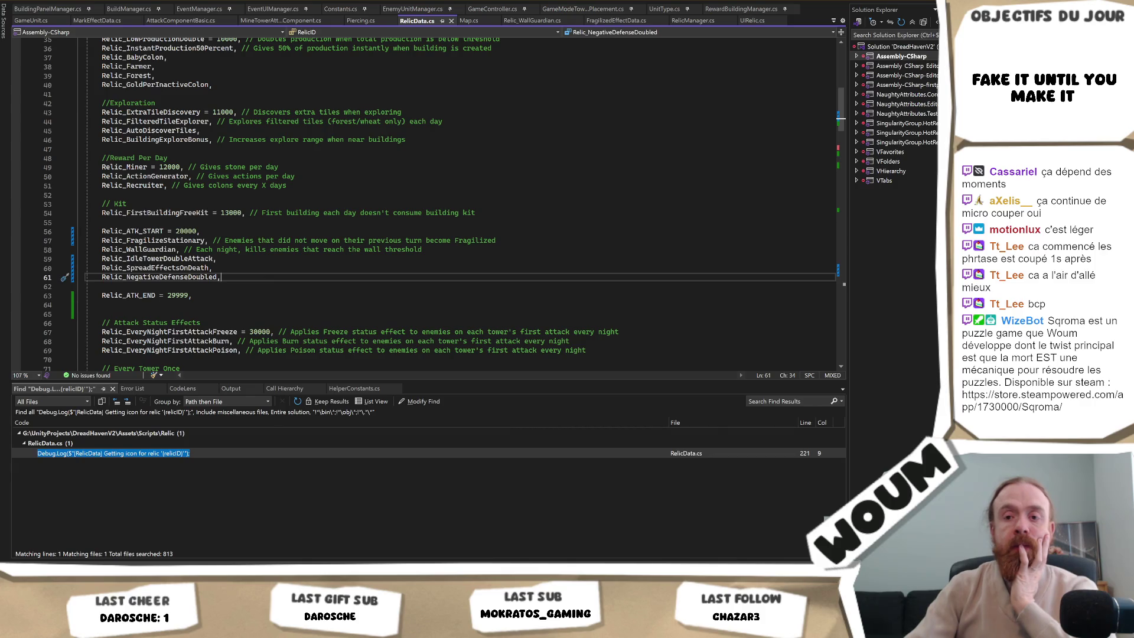
key(alt+Tab)
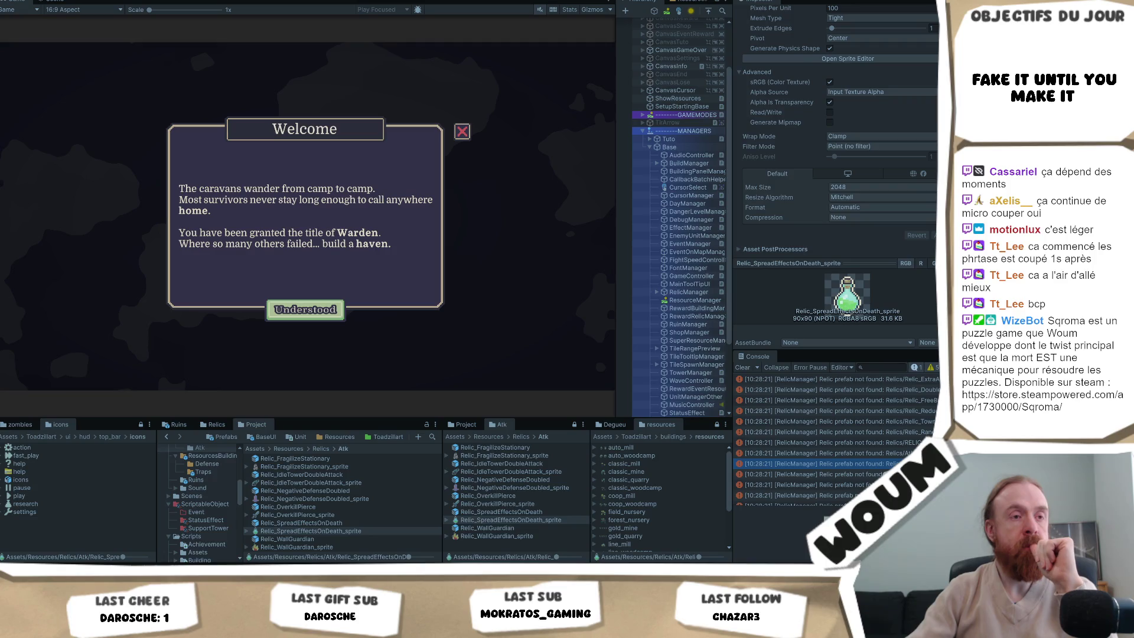
Place the town center and dismiss the Welcome, Limited time and Strategist's Plans messages.
click(305, 309)
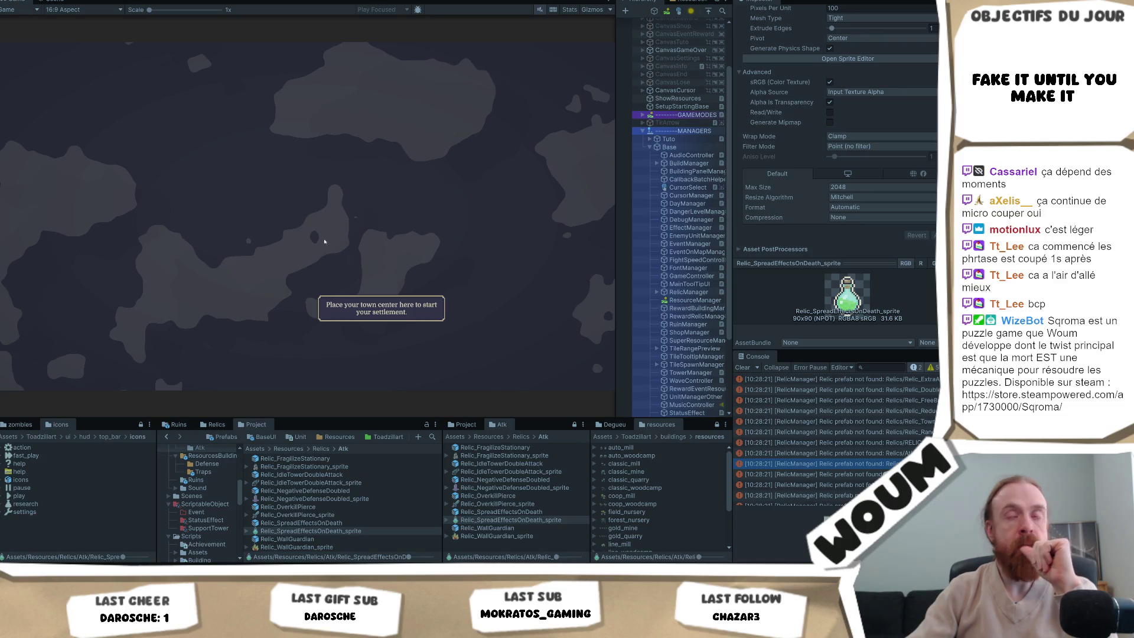
click(305, 329)
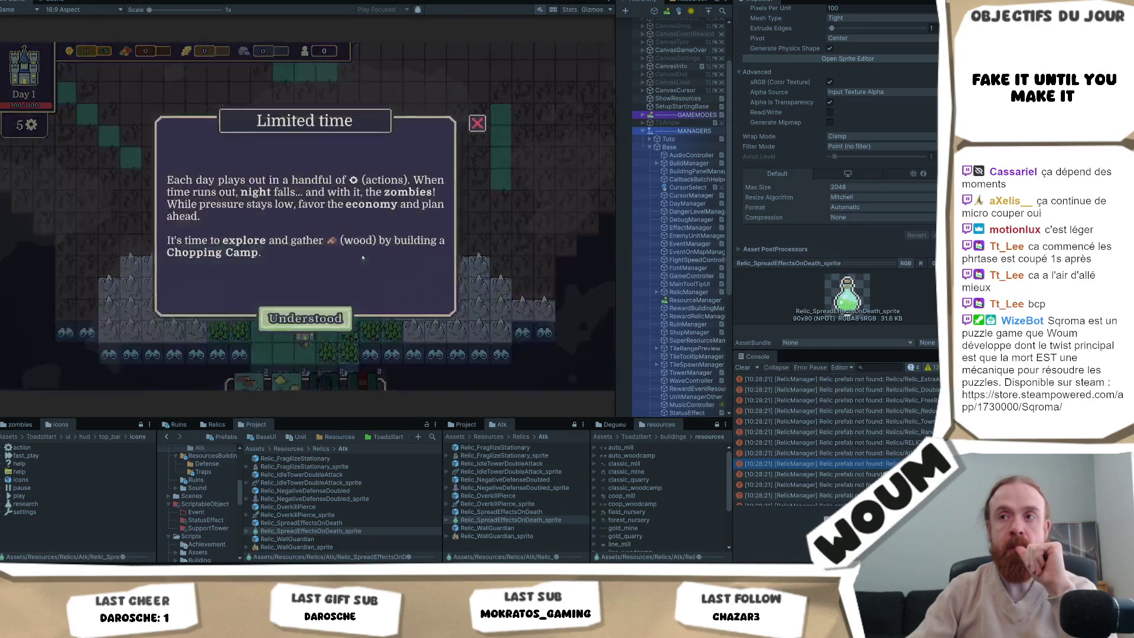
click(309, 314)
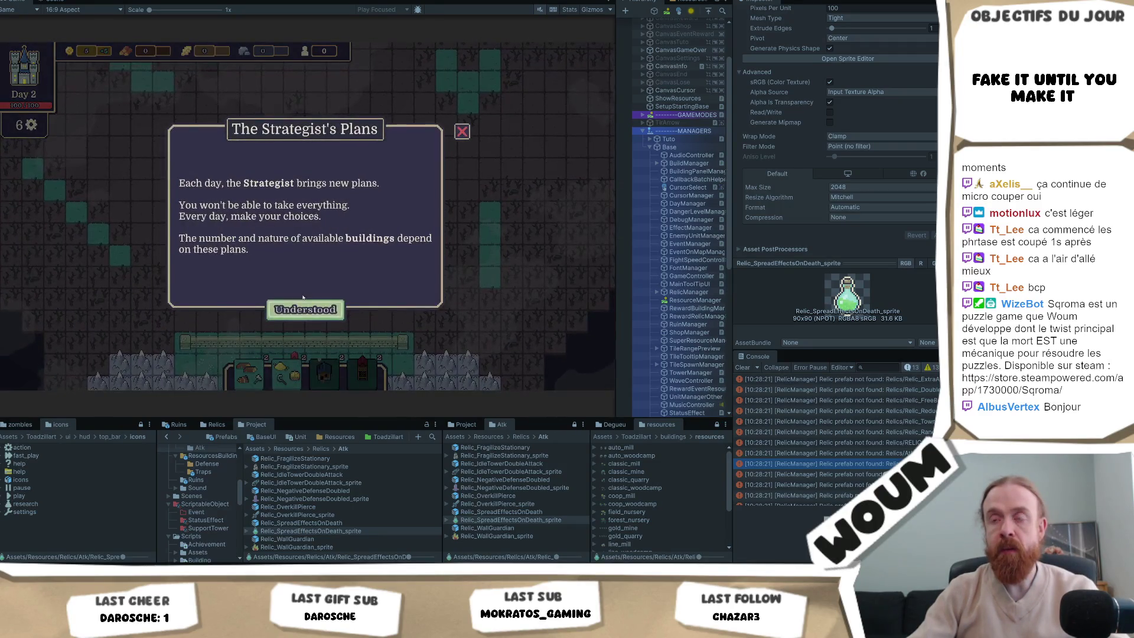
click(309, 307)
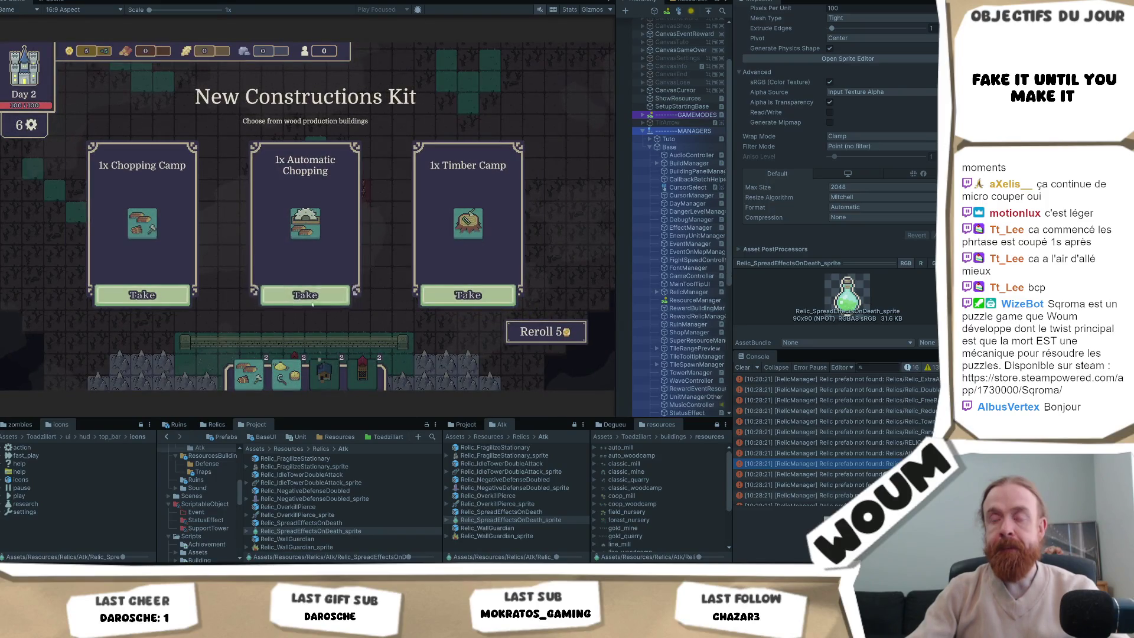
Take the Automatic Chopping, Automatic Wind Mill, Ruin Finders and Helper Country House kits, dismissing each notice.
click(312, 304)
click(313, 309)
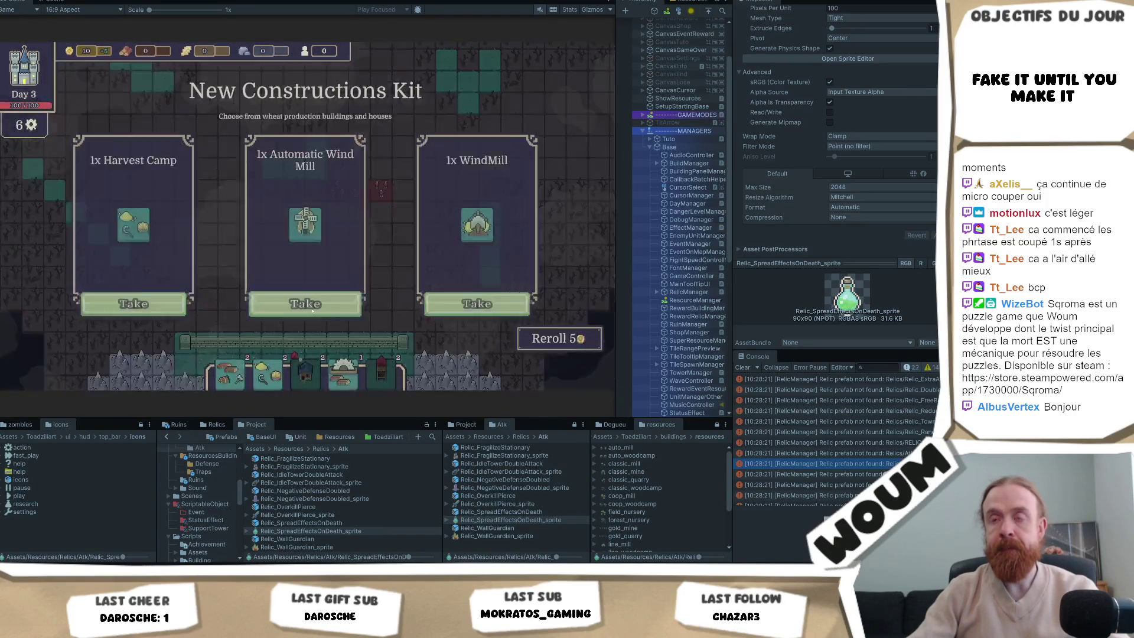
click(313, 303)
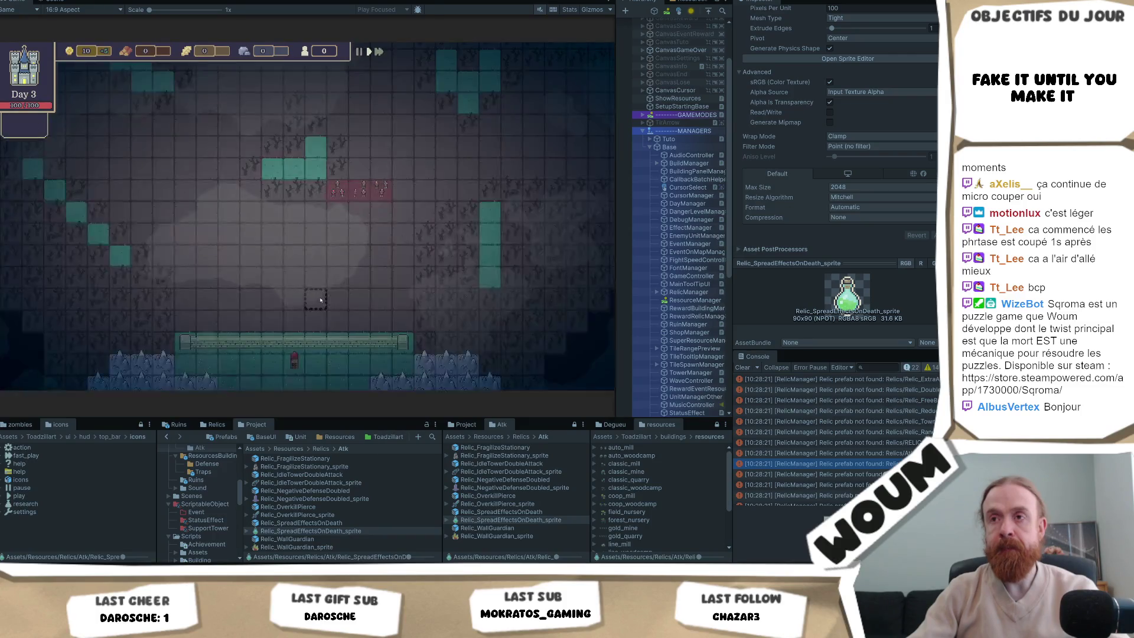
click(316, 308)
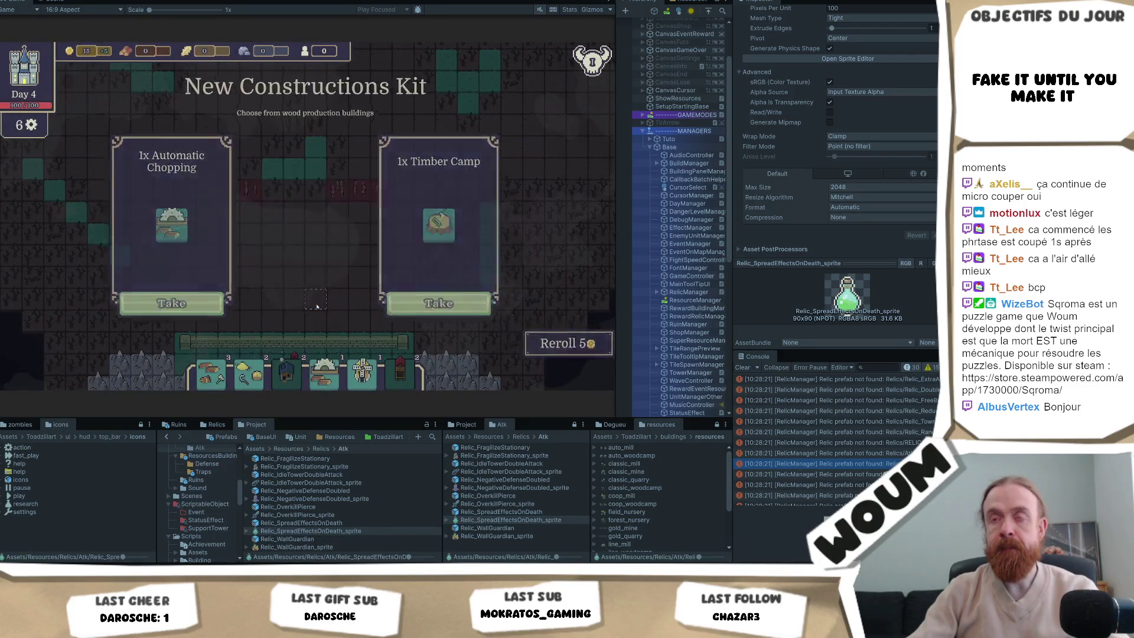
click(317, 306)
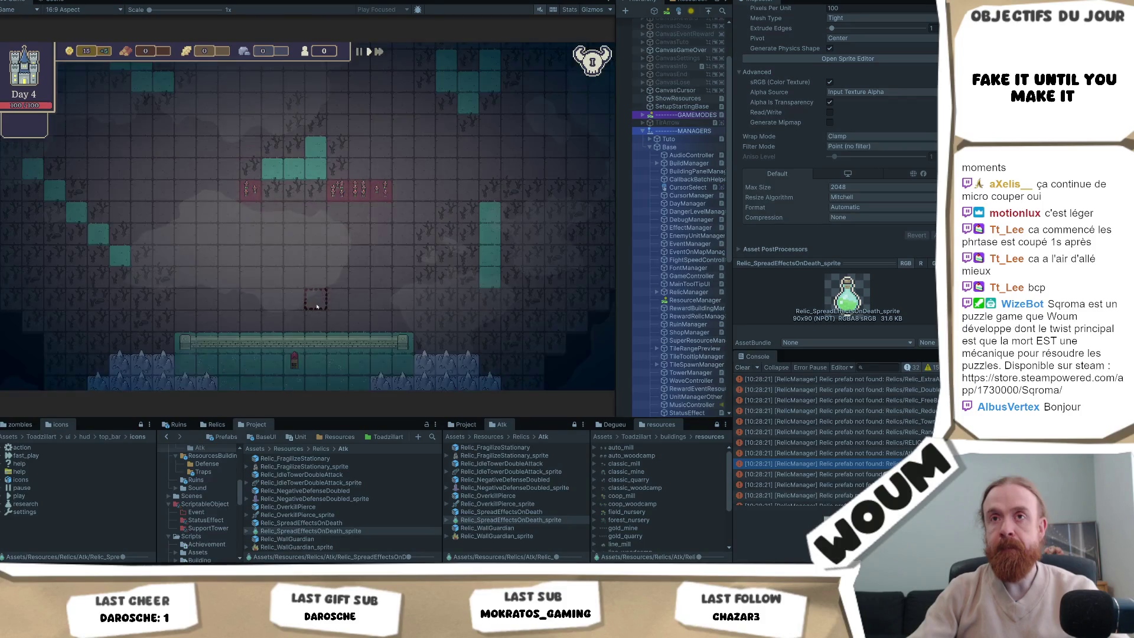
click(315, 316)
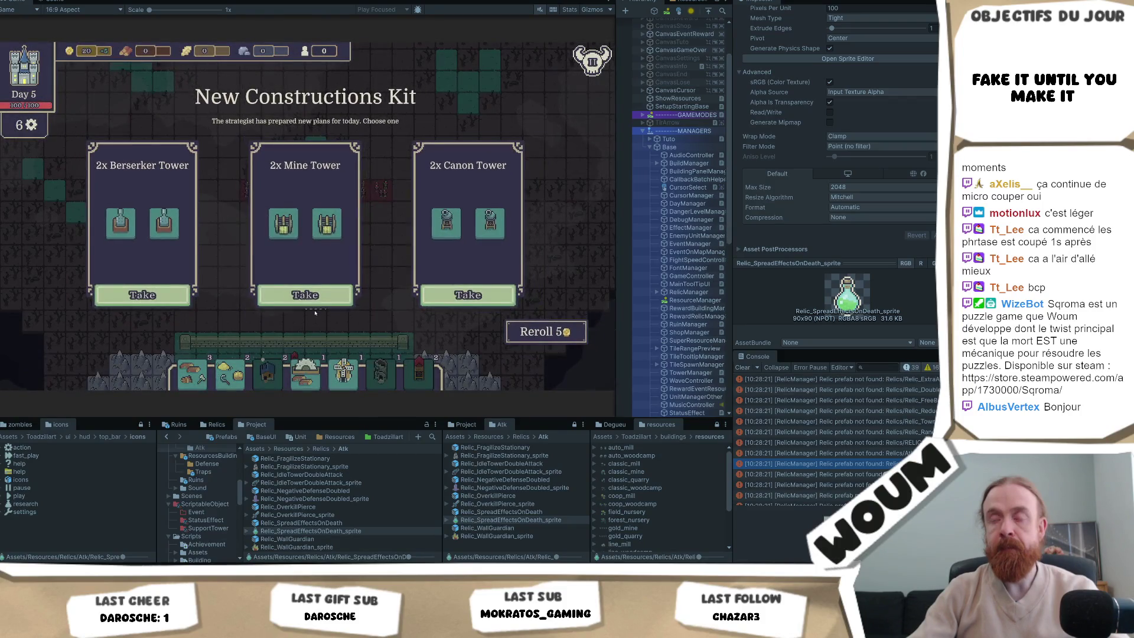
click(317, 306)
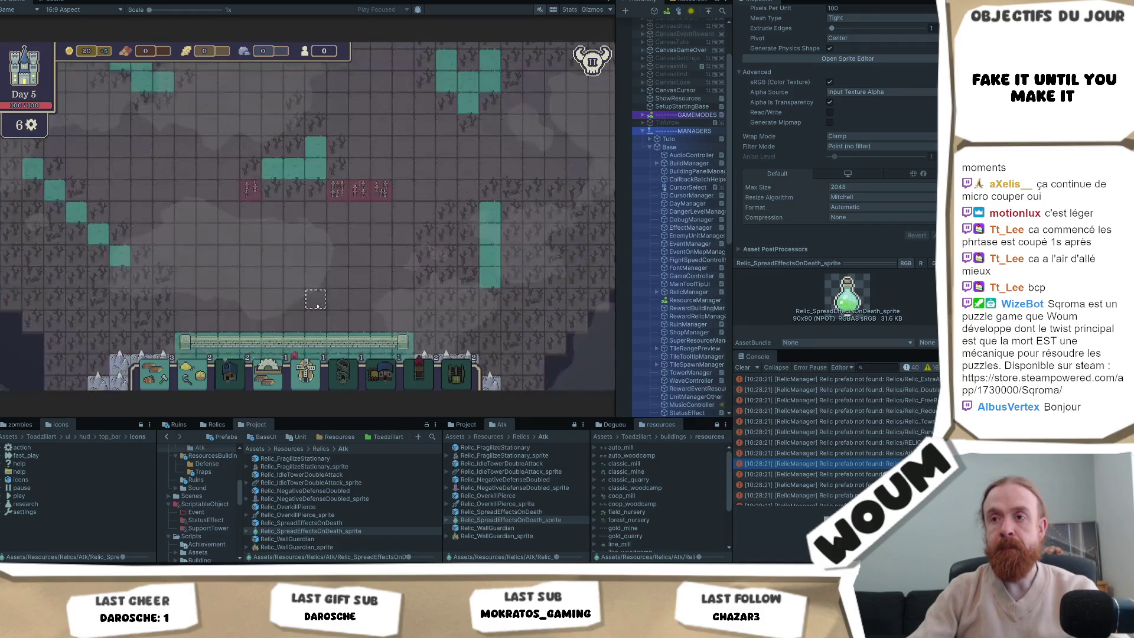
click(317, 306)
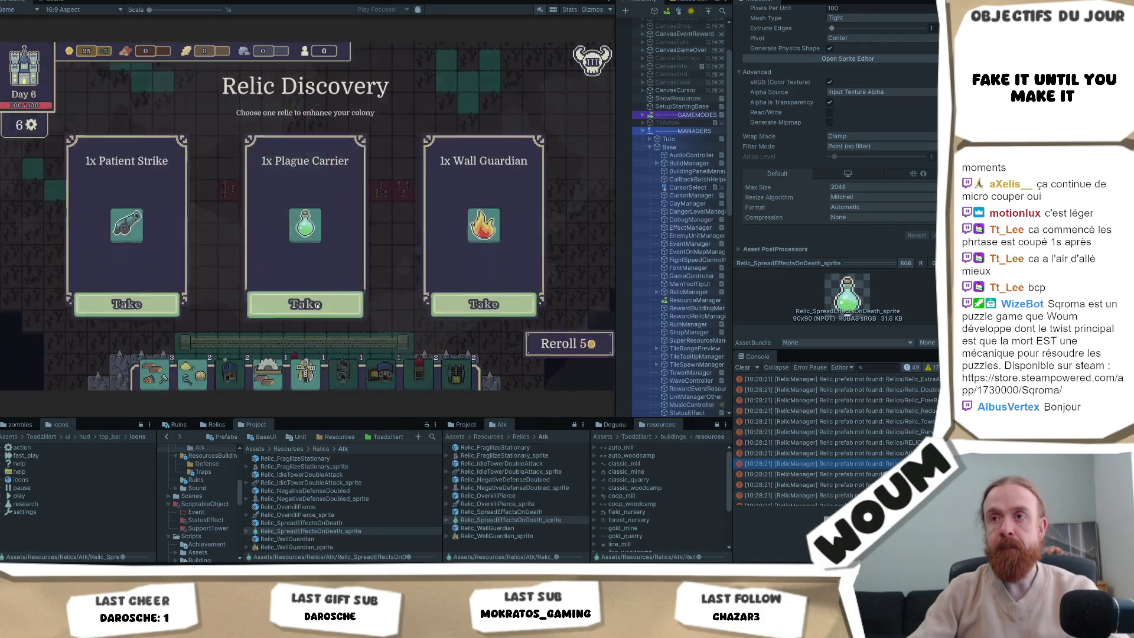
Read the relic cards, reroll the offer once, and take Patient Strike.
mouse_move(305, 224)
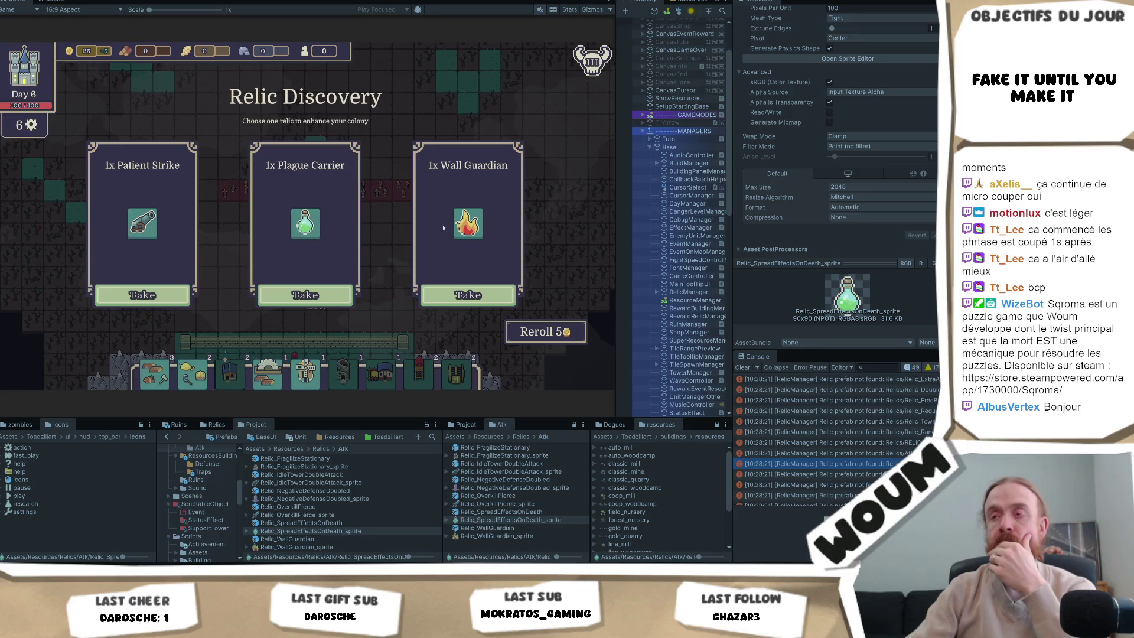
mouse_move(484, 220)
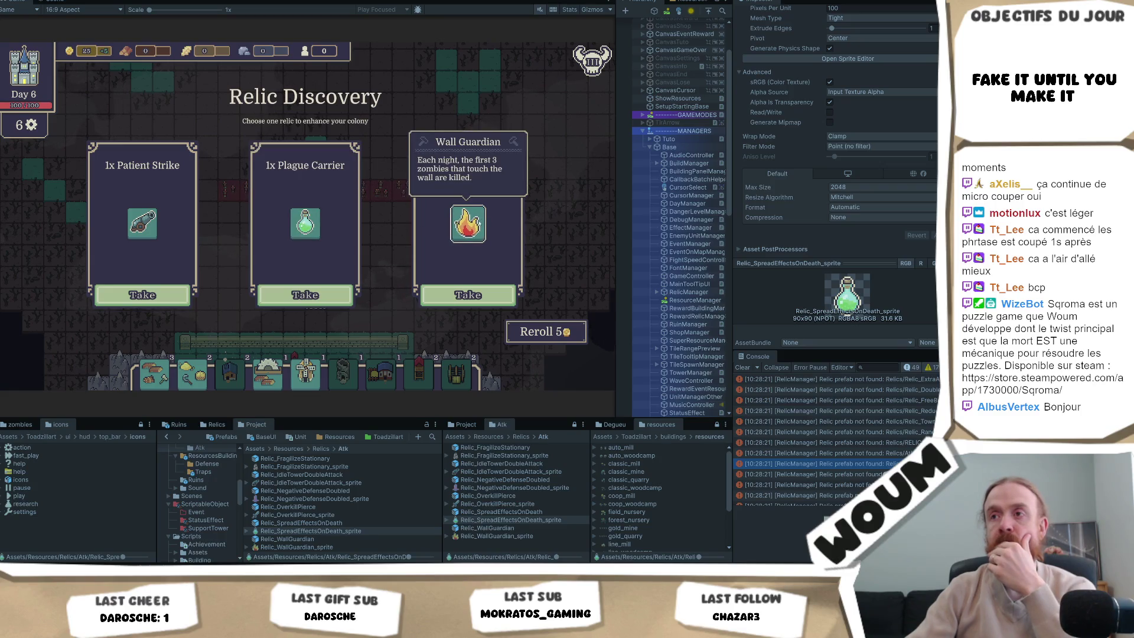
mouse_move(150, 236)
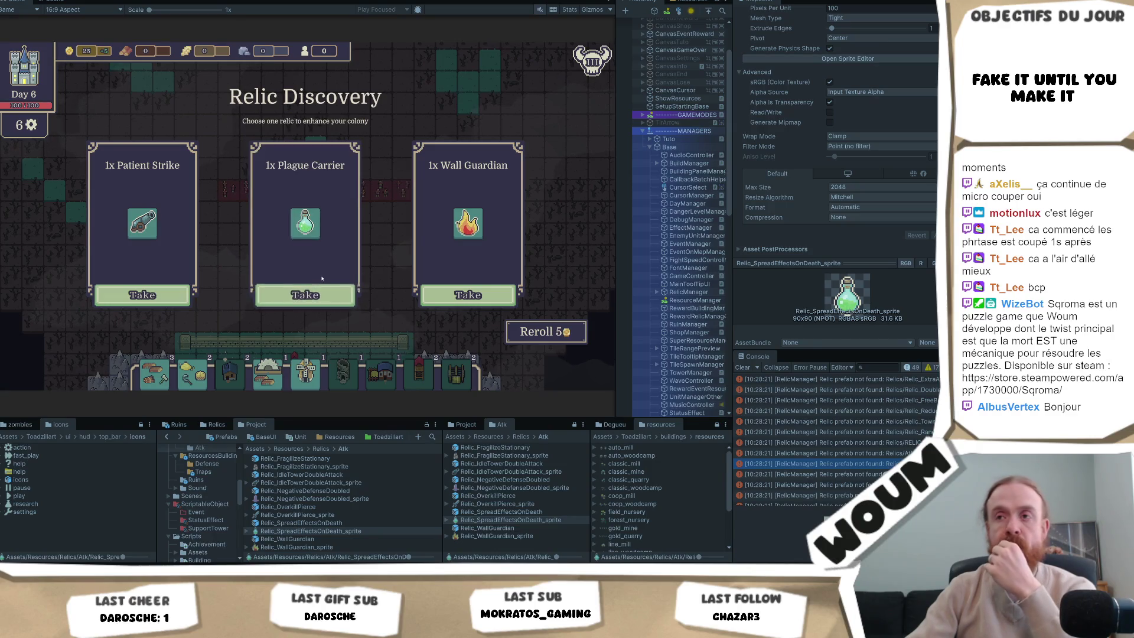
click(530, 331)
mouse_move(318, 236)
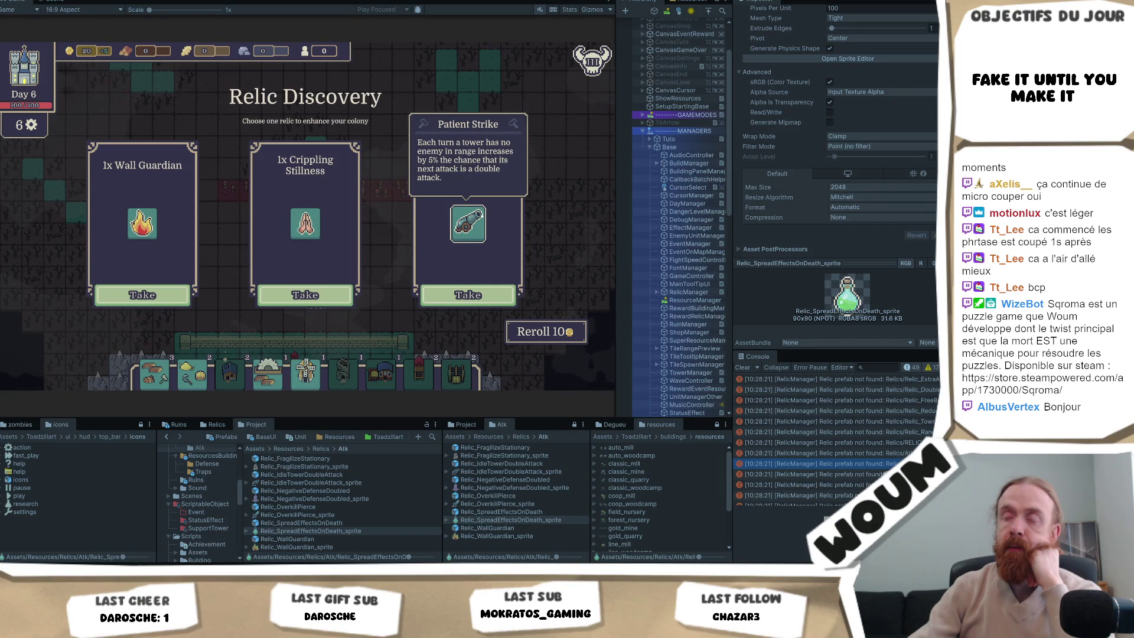
click(466, 302)
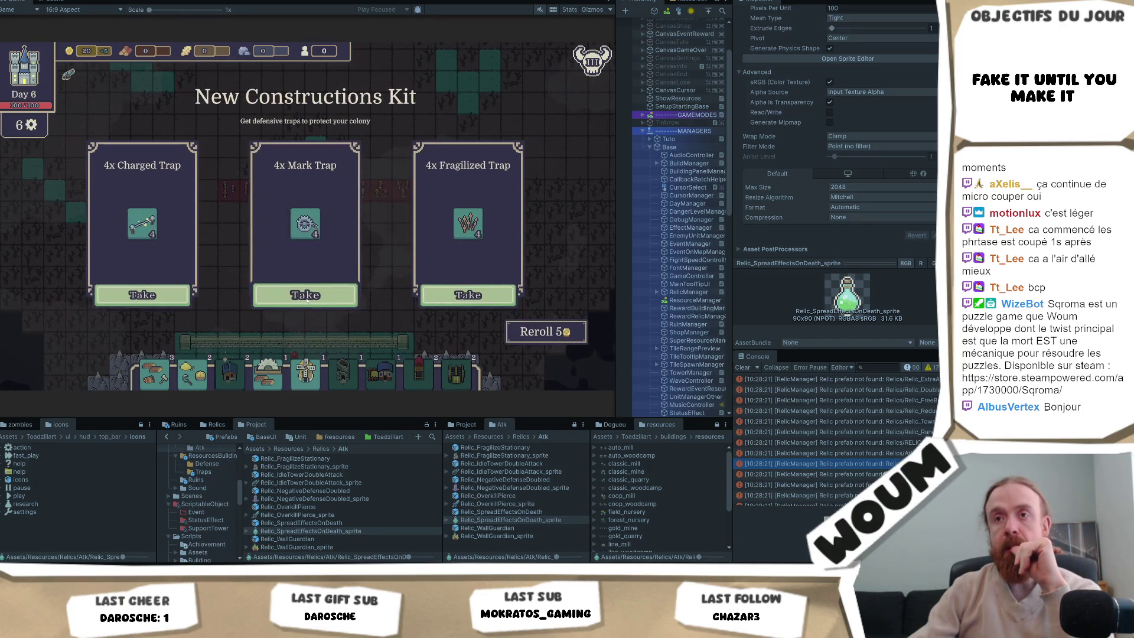
Reroll the trap offer twice, then take the Fragilized Trap and Wall Healer kits.
click(544, 334)
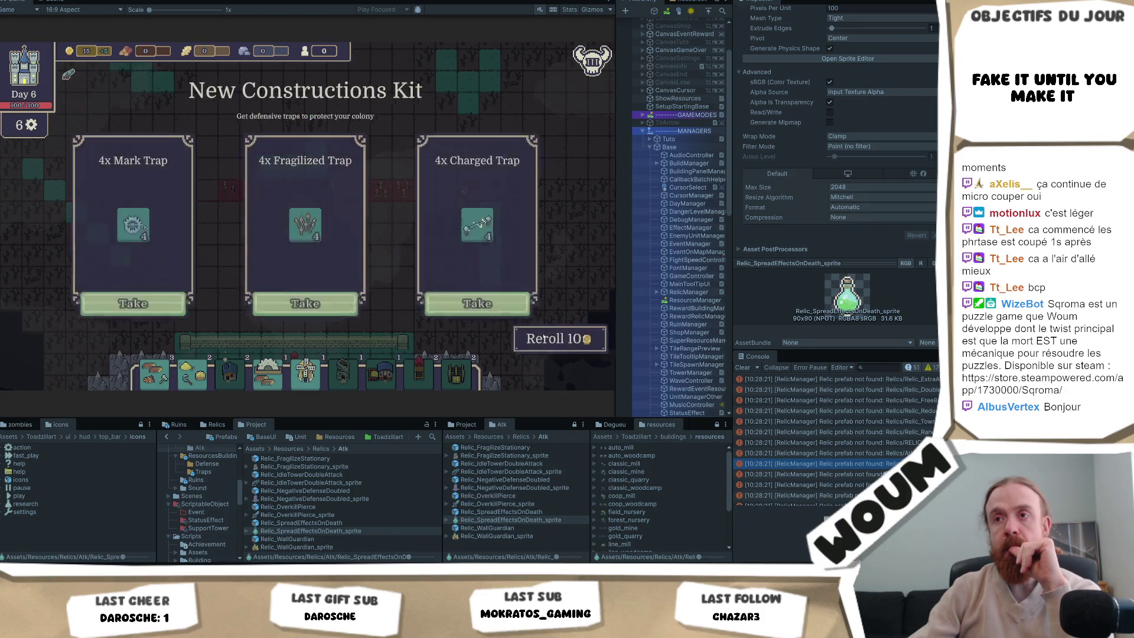
click(542, 333)
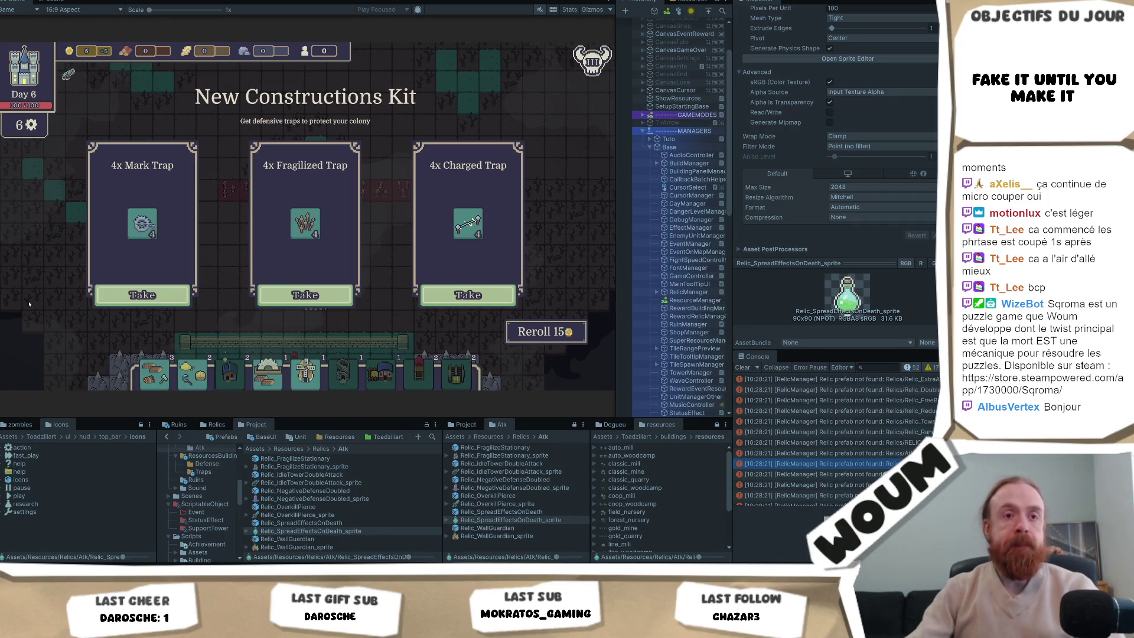
click(305, 295)
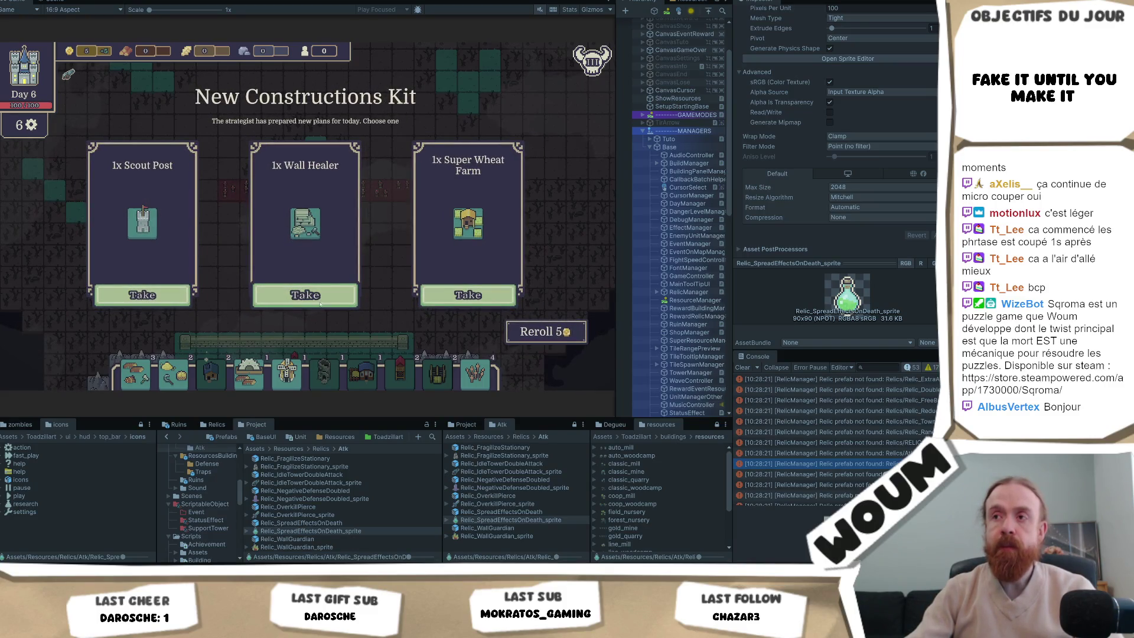
click(320, 304)
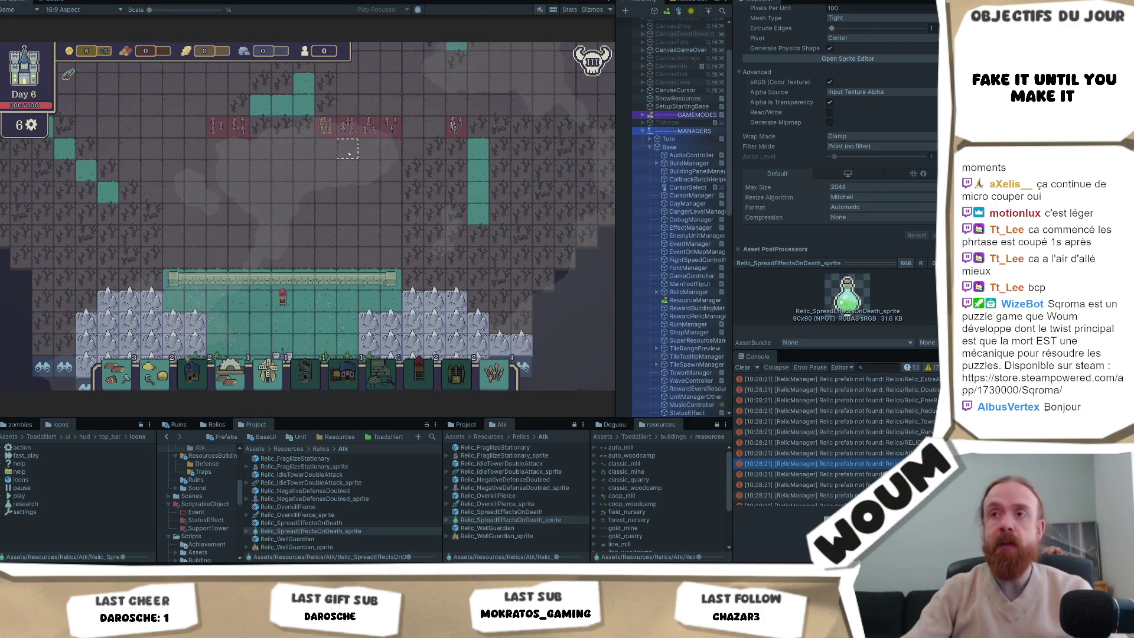
Look over the hand cards and pick up the Mine Tower card for placement.
mouse_move(348, 136)
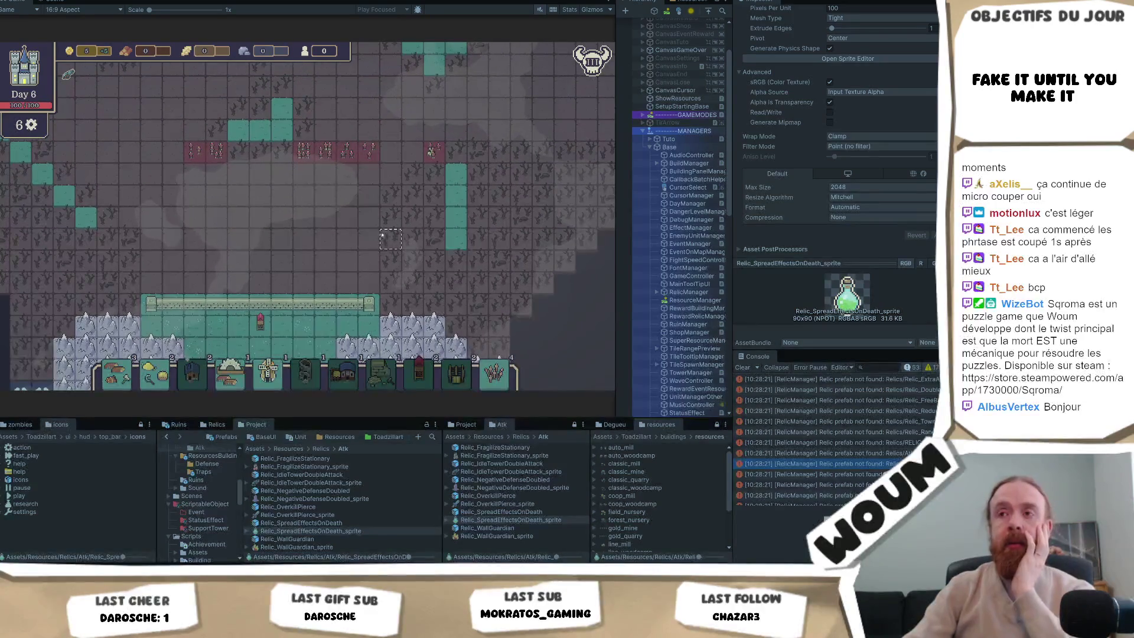
mouse_move(485, 378)
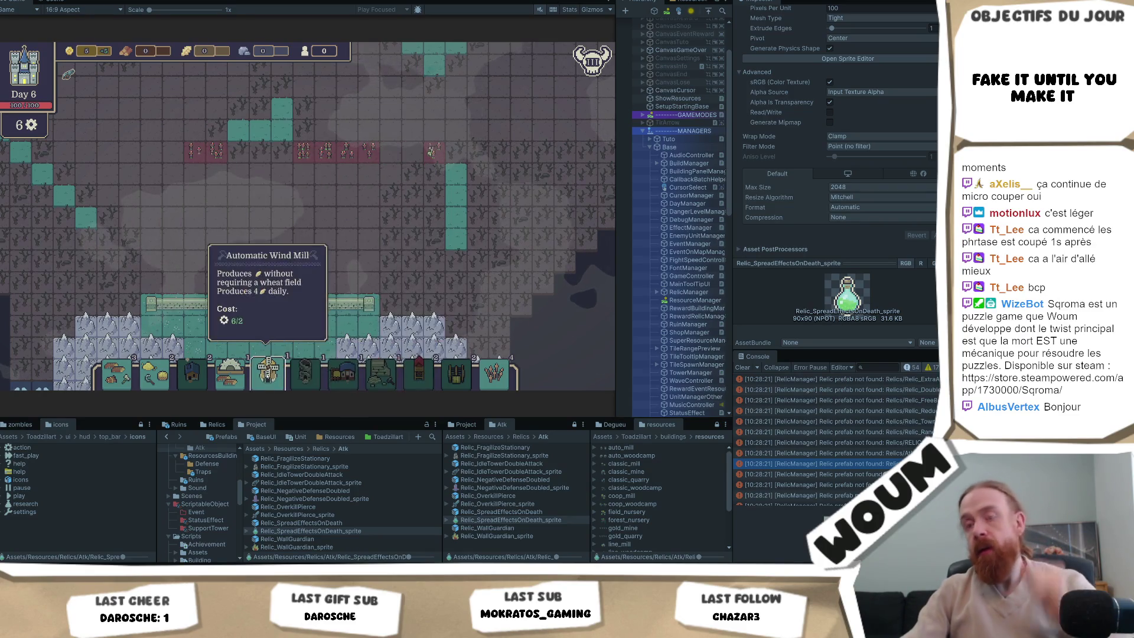
click(452, 382)
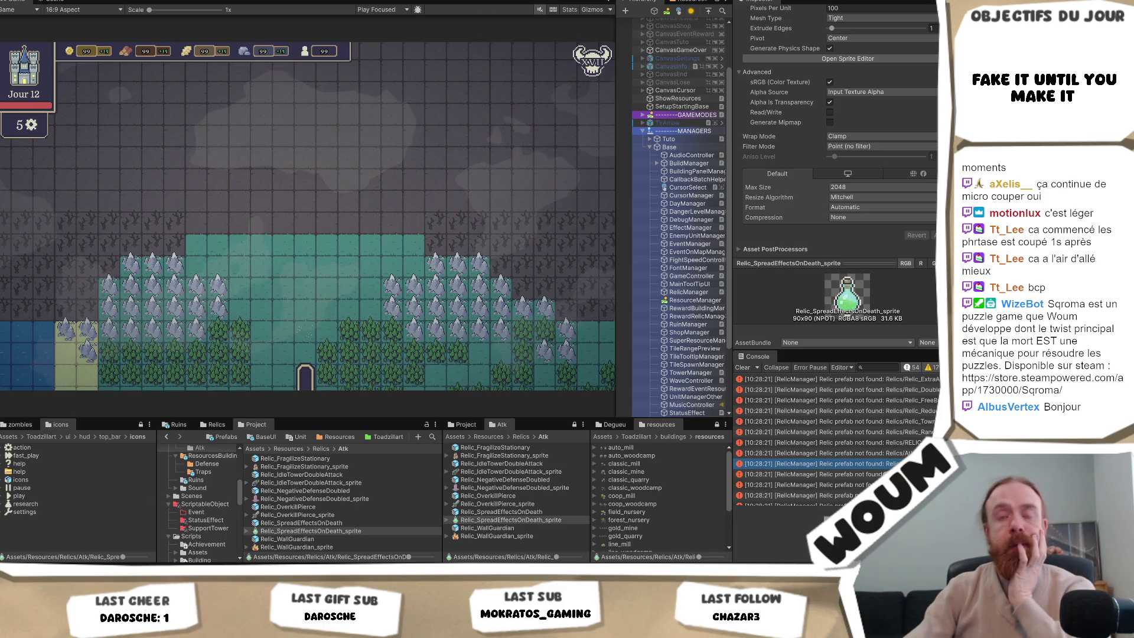
mouse_move(79, 570)
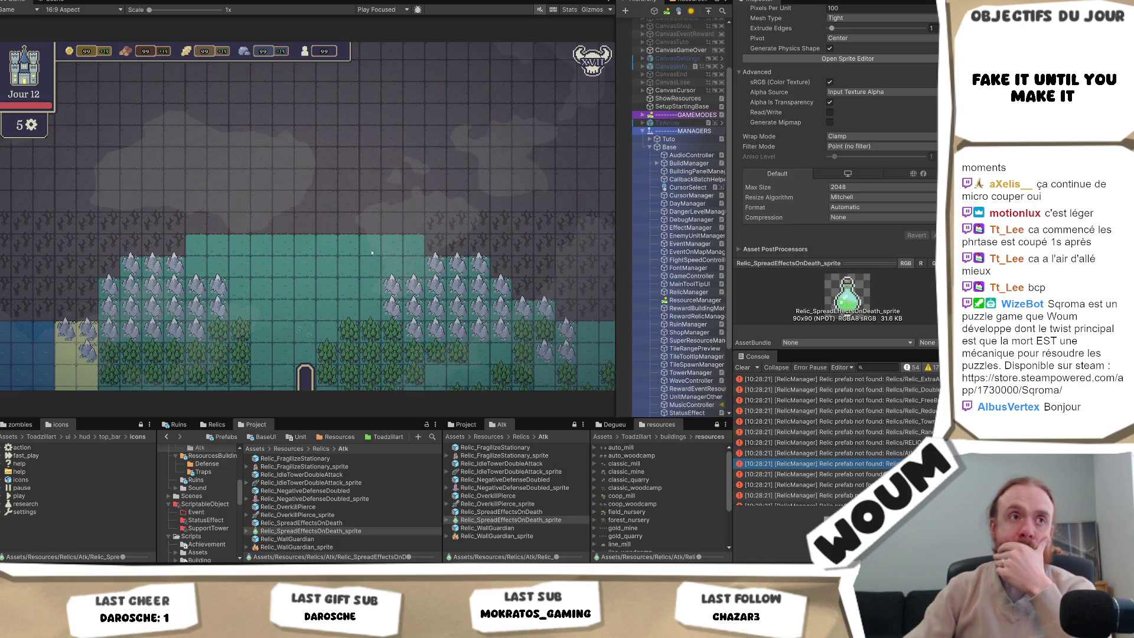
key(alt+Tab)
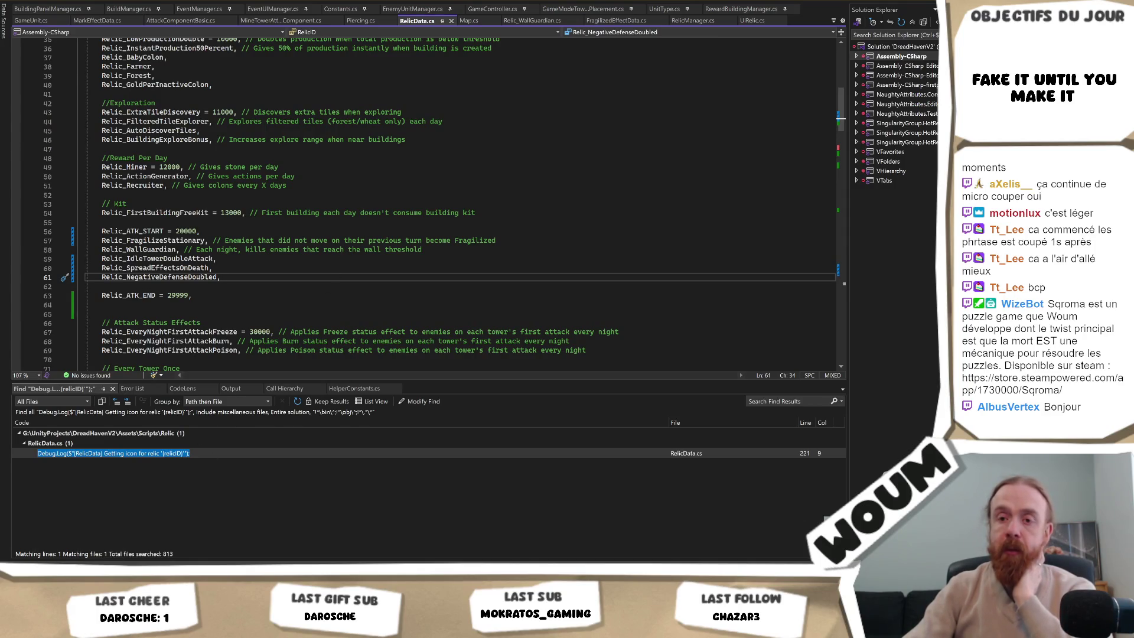
key(alt+Tab)
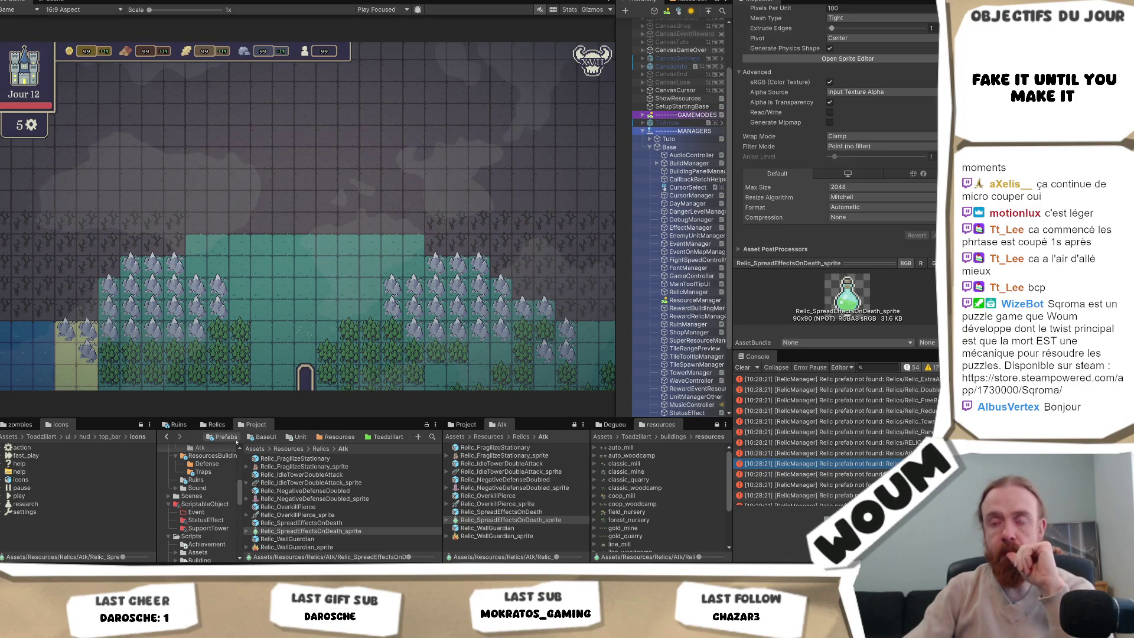
Browse the Project folders into Defense buildings and open the BalistePierce building's data.
click(237, 438)
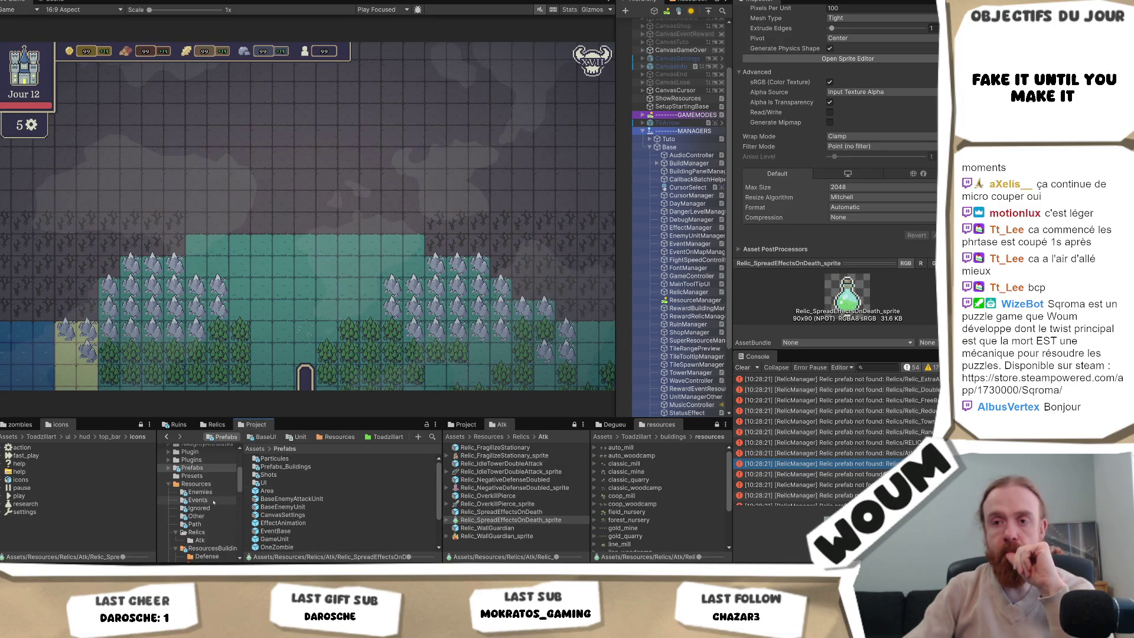
click(198, 533)
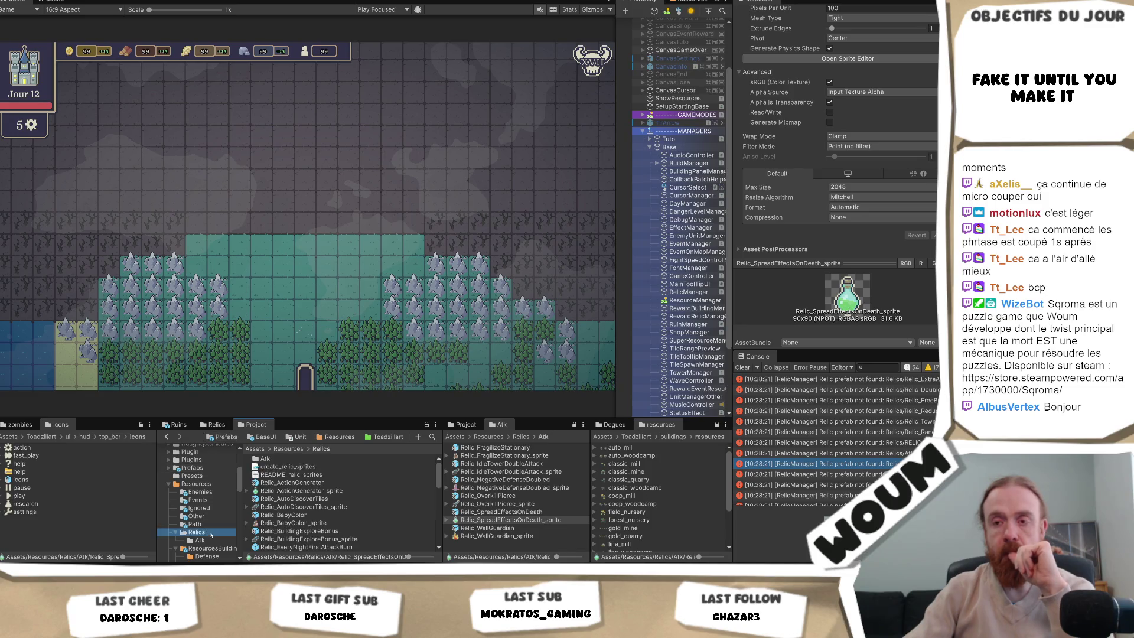
click(212, 548)
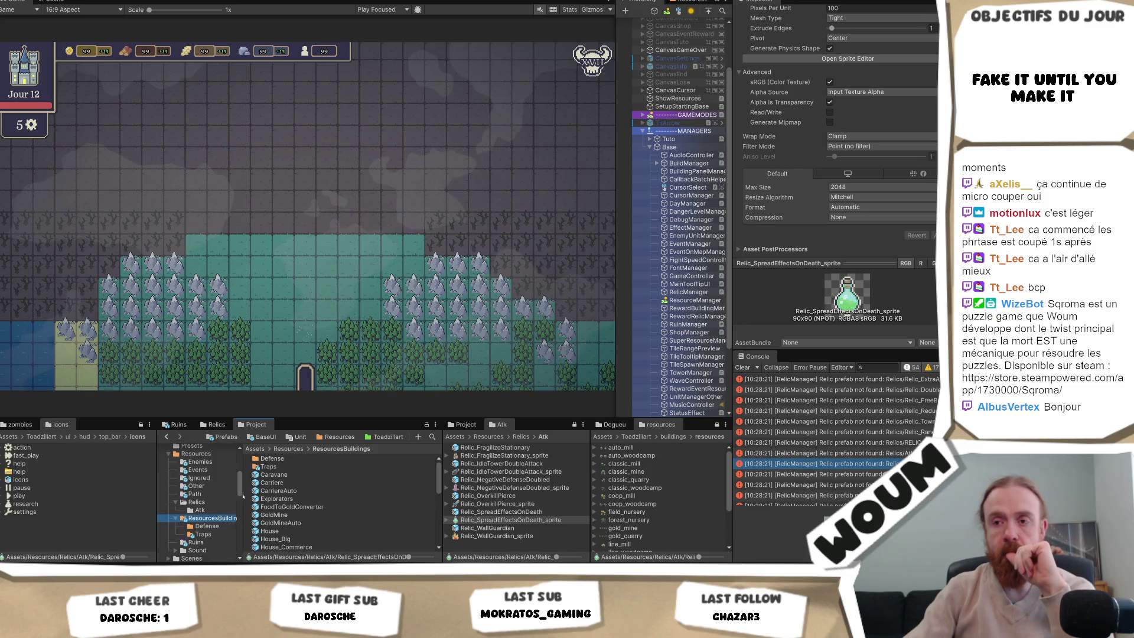
double_click(289, 460)
click(272, 467)
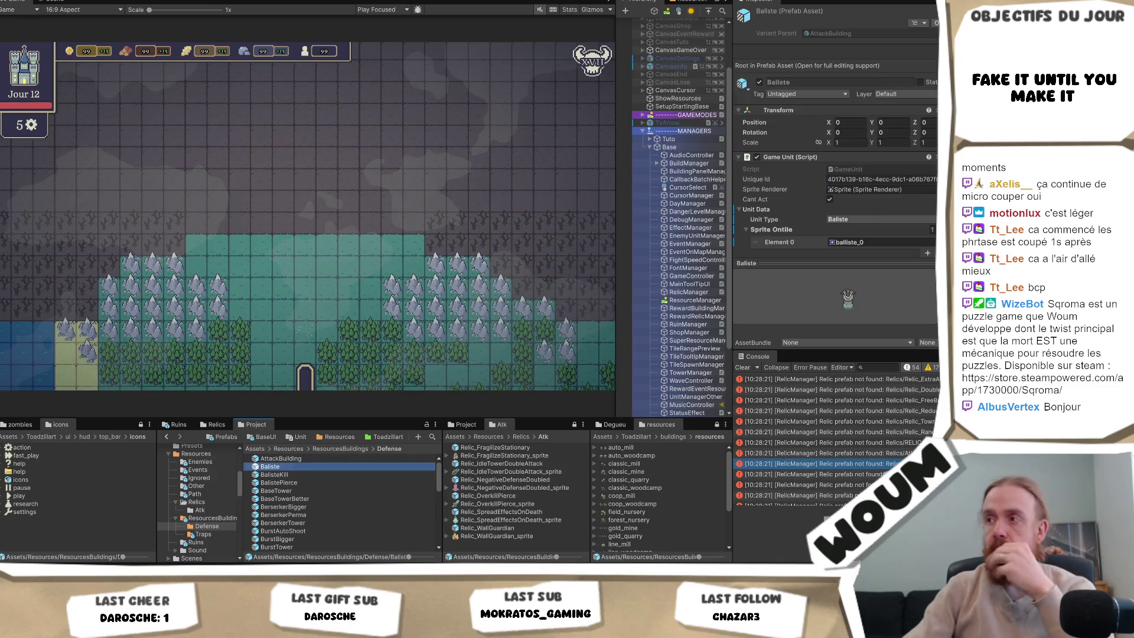
scroll(889, 144, down, 5)
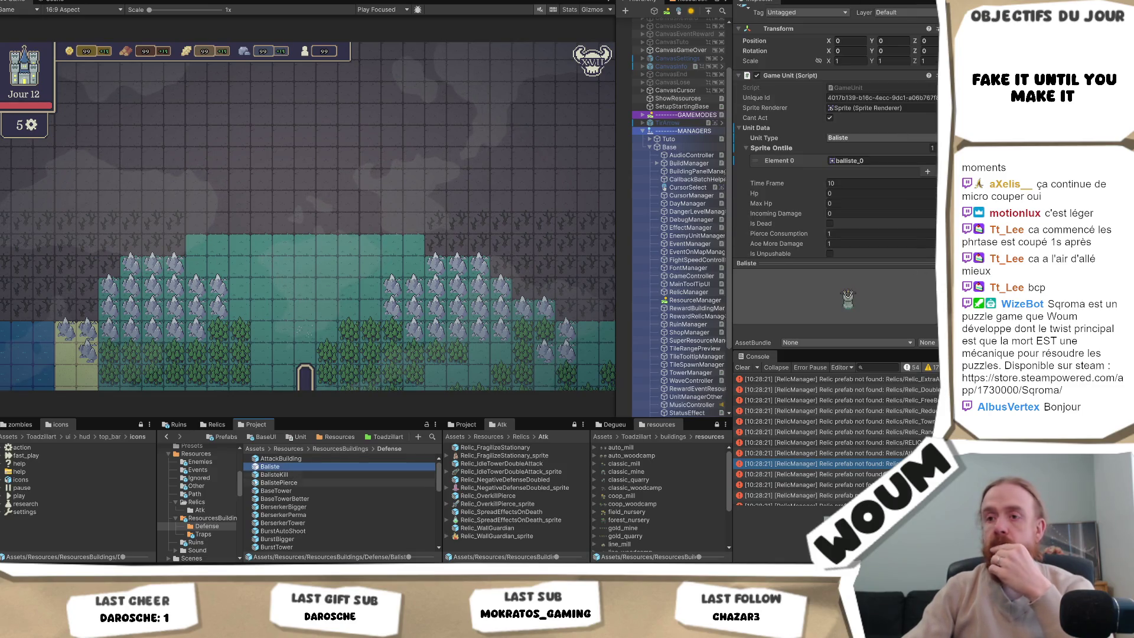
click(279, 483)
Review BalistePierce's single Put_Elements upgrade in the Inspector, then focus RelicData.cs in Visual Studio.
scroll(897, 199, down, 10)
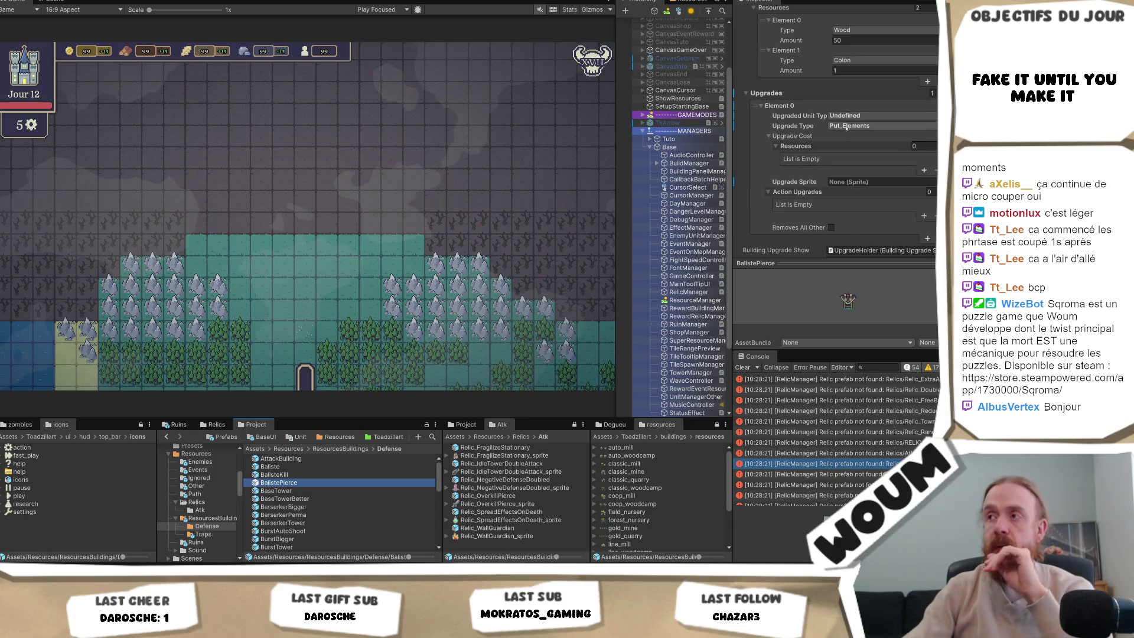
scroll(260, 543, down, 10)
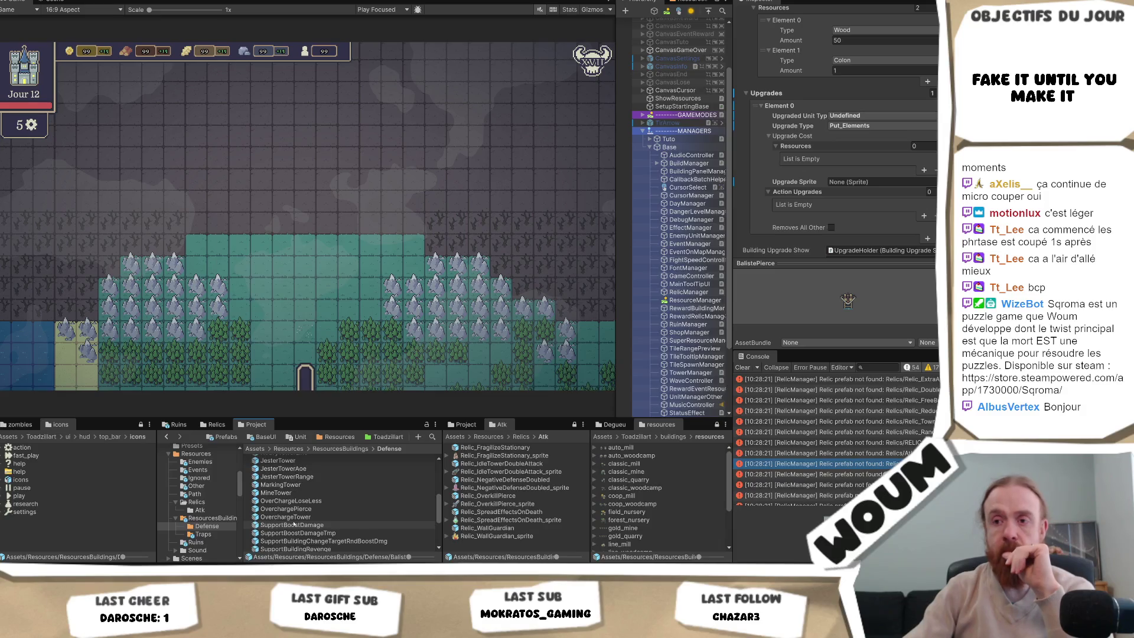
scroll(293, 523, up, 2)
scroll(910, 200, up, 10)
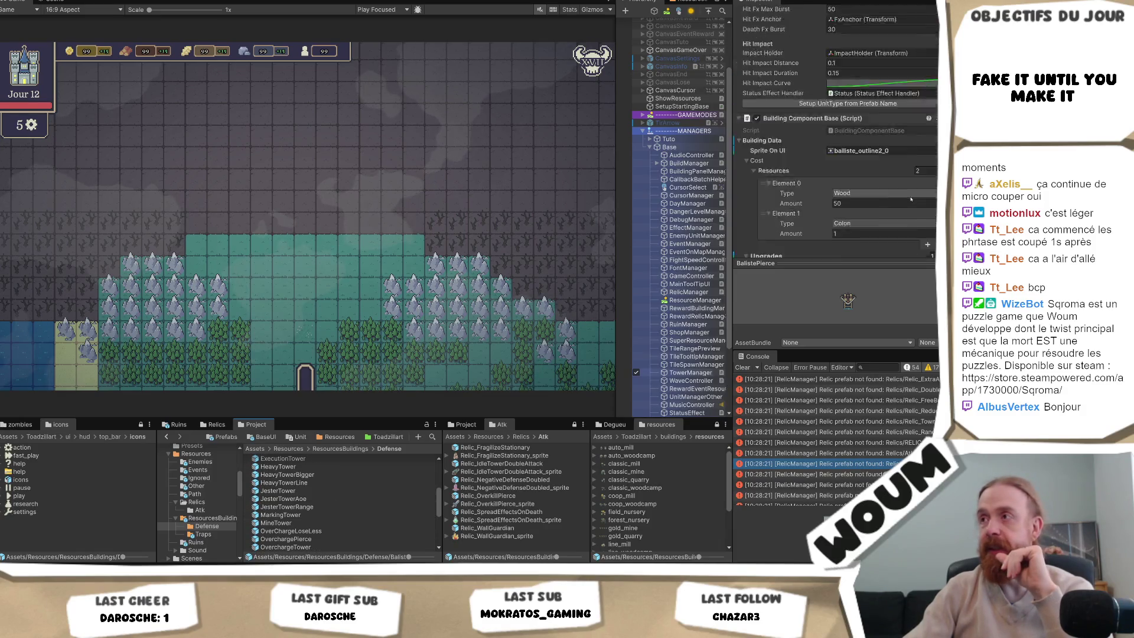
scroll(910, 200, up, 3)
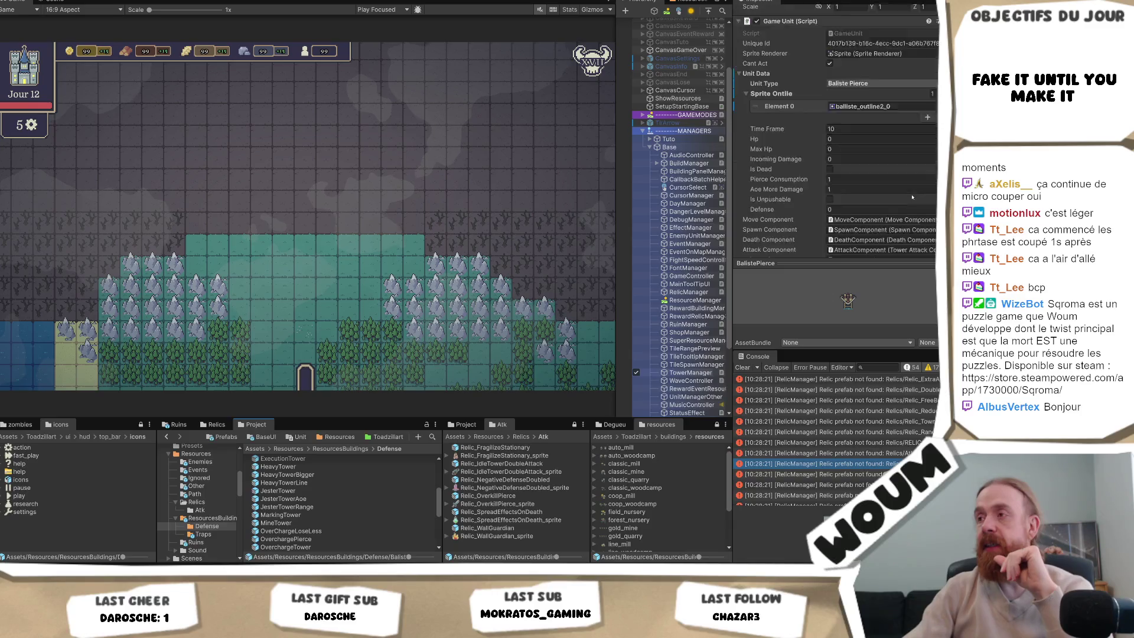
scroll(912, 196, down, 12)
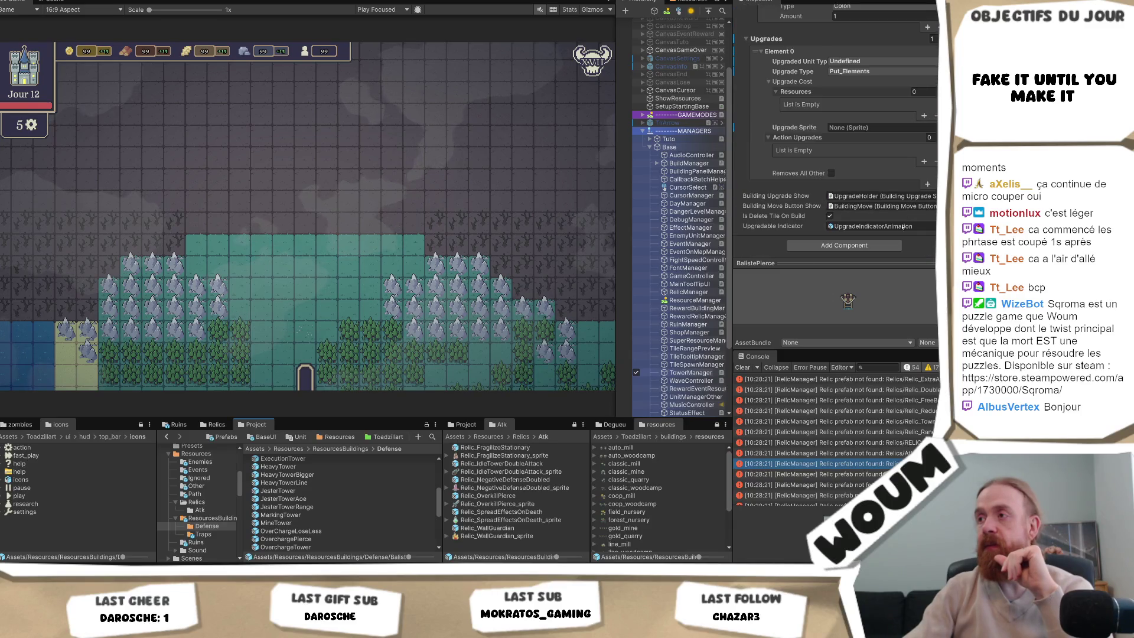
key(alt+Tab)
click(404, 241)
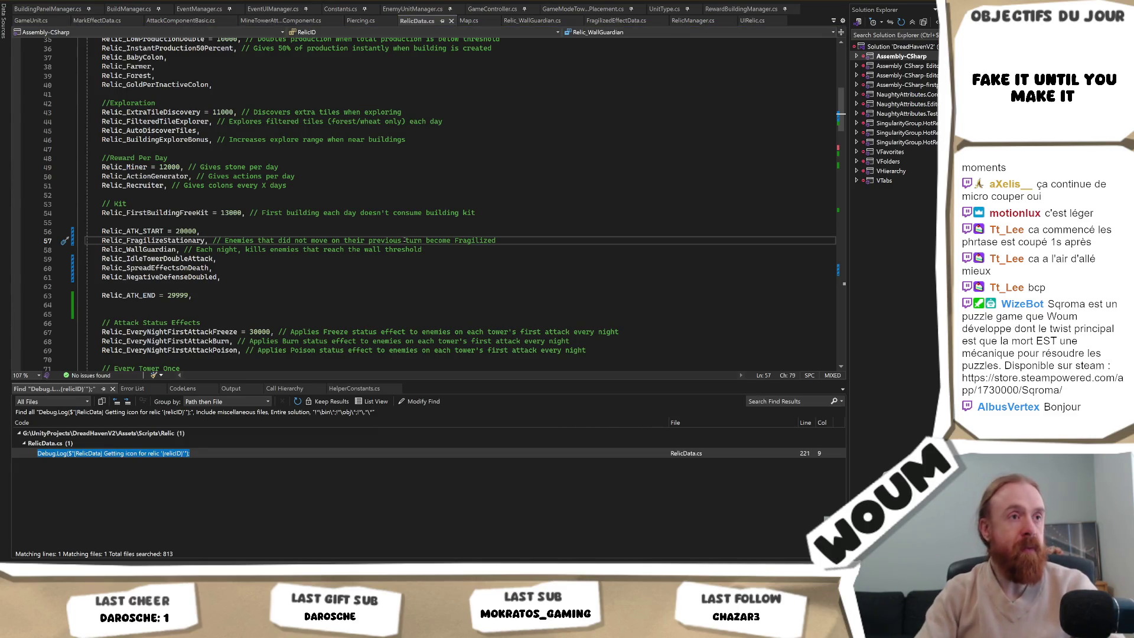
Search the solution for Put_Elements, read hasPutElements in BuildingData.cs, then view BuildManager's Element Upgrade Configs in Unity.
key(Return)
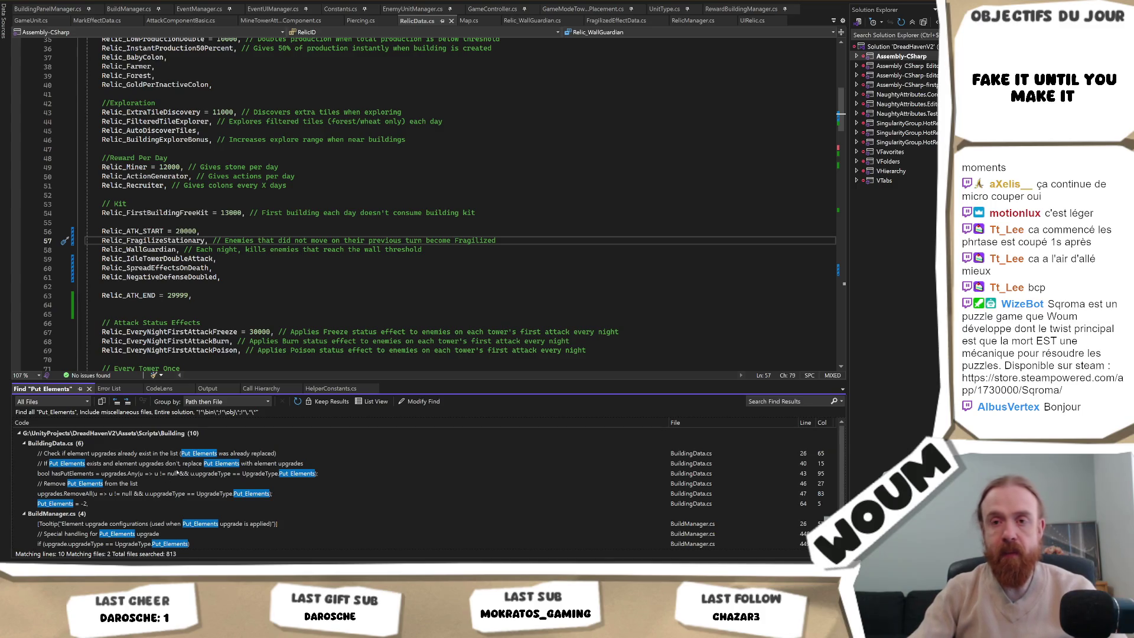
double_click(189, 474)
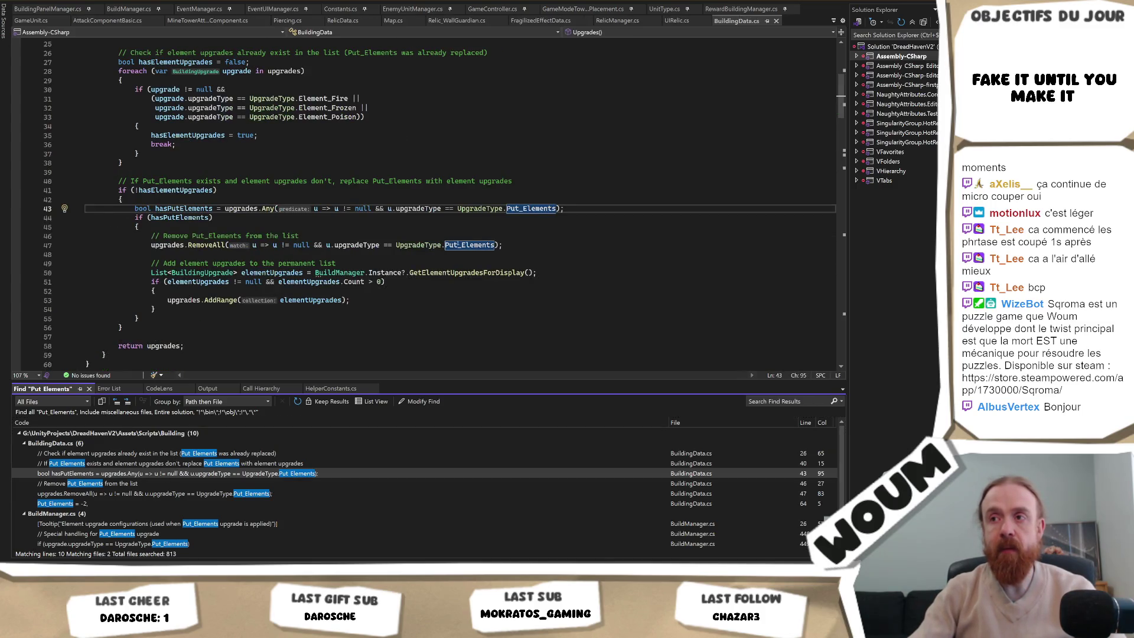
mouse_move(451, 273)
key(alt+Tab)
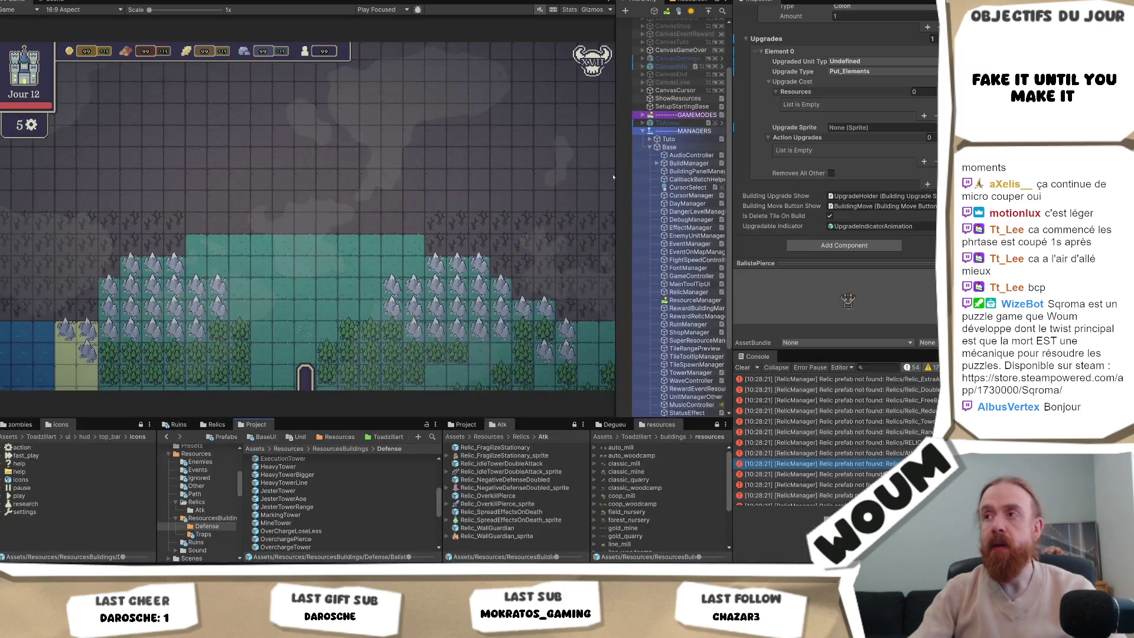
click(694, 166)
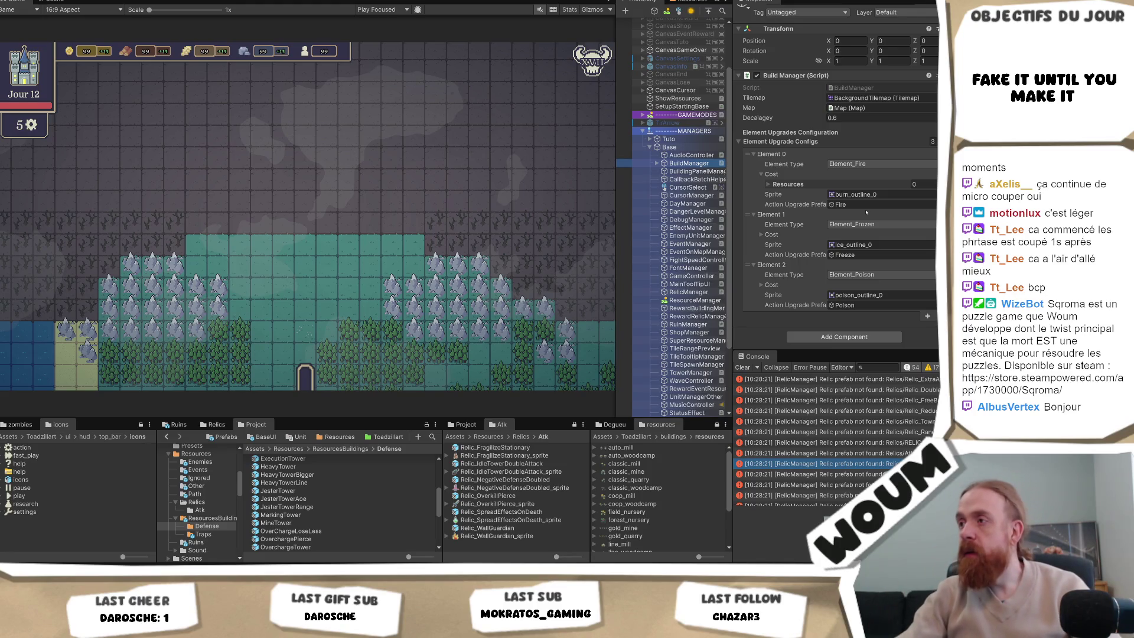
Ping the Freeze upgrade prefab, then open the Fire action upgrade to see its Burn and damage settings.
click(868, 254)
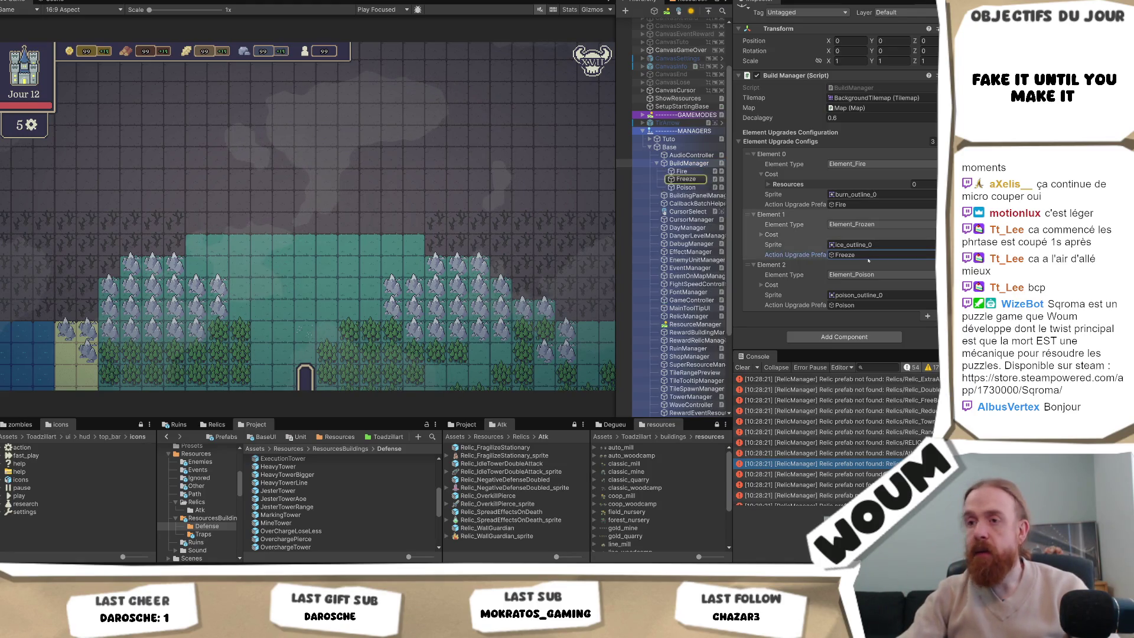
double_click(838, 204)
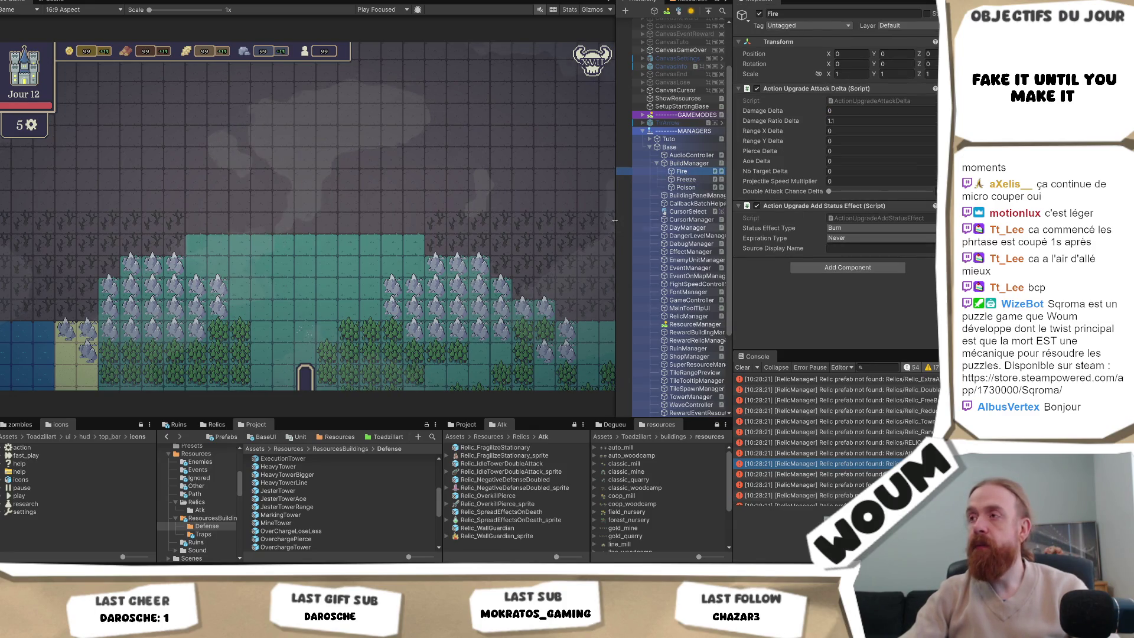
Set the Fire upgrade's Damage Ratio Delta to 0 and Damage Delta to 1, then widen the Hierarchy.
click(846, 121)
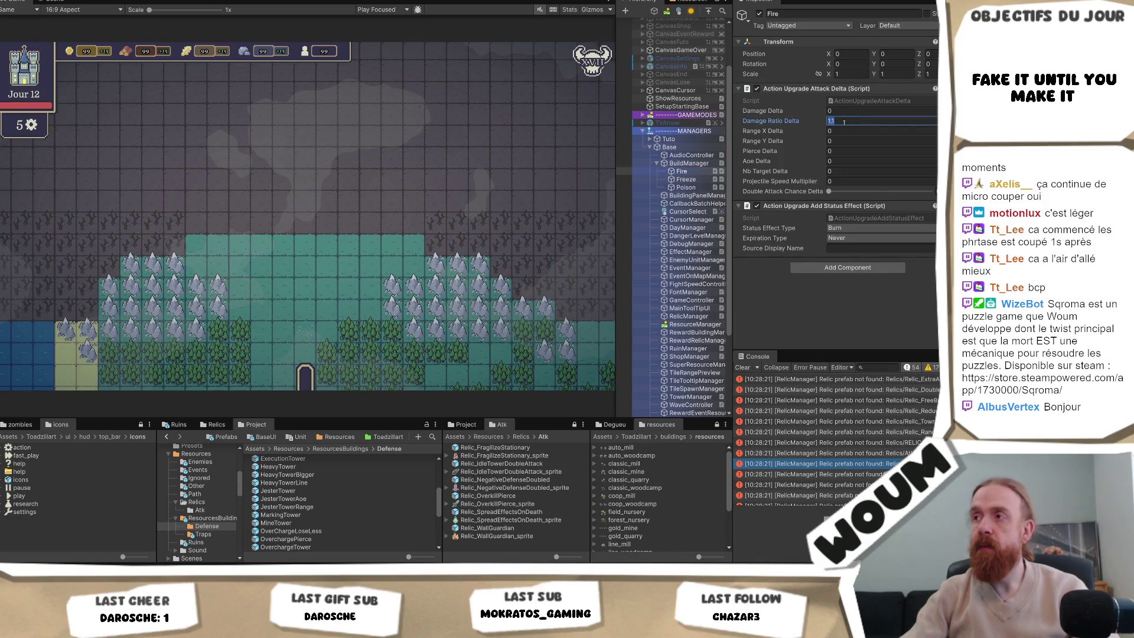
text(0)
click(839, 111)
text(1)
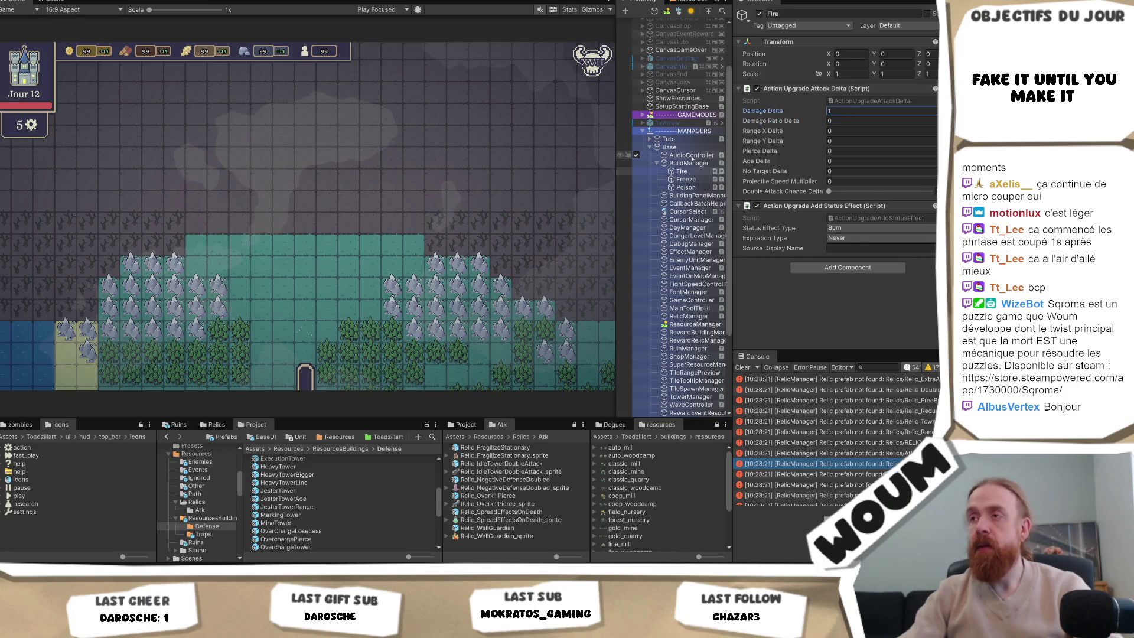
mouse_move(616, 178)
mouse_down()
mouse_move(543, 181)
mouse_move(569, 183)
mouse_up()
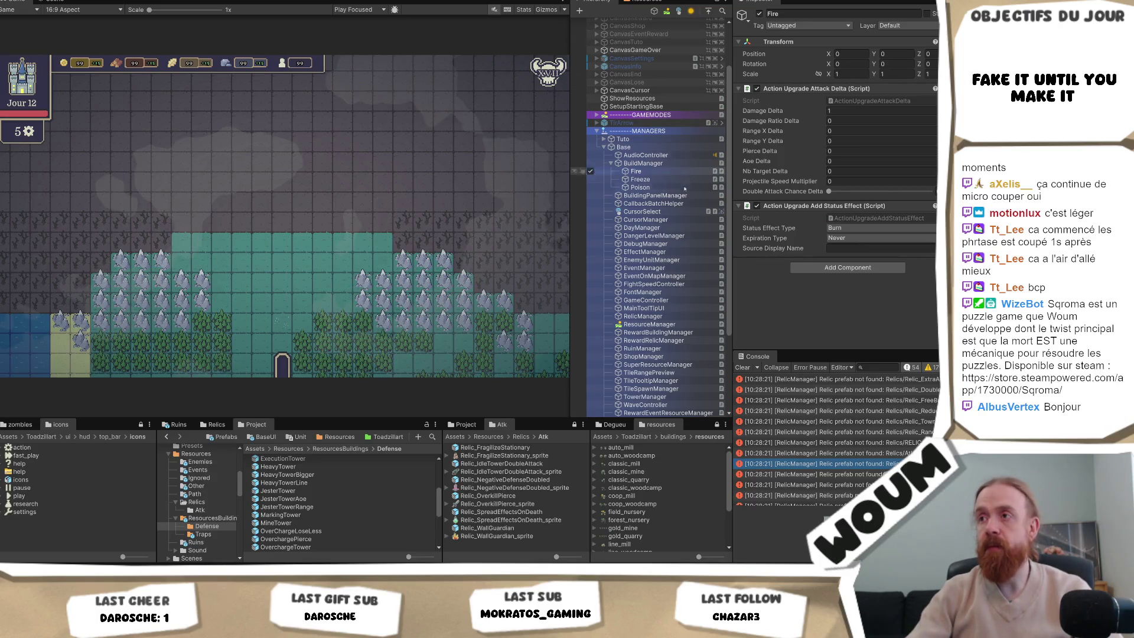
Inspect the Freeze upgrade, then the Poison upgrade with its never-expiring Poison status effect.
click(650, 179)
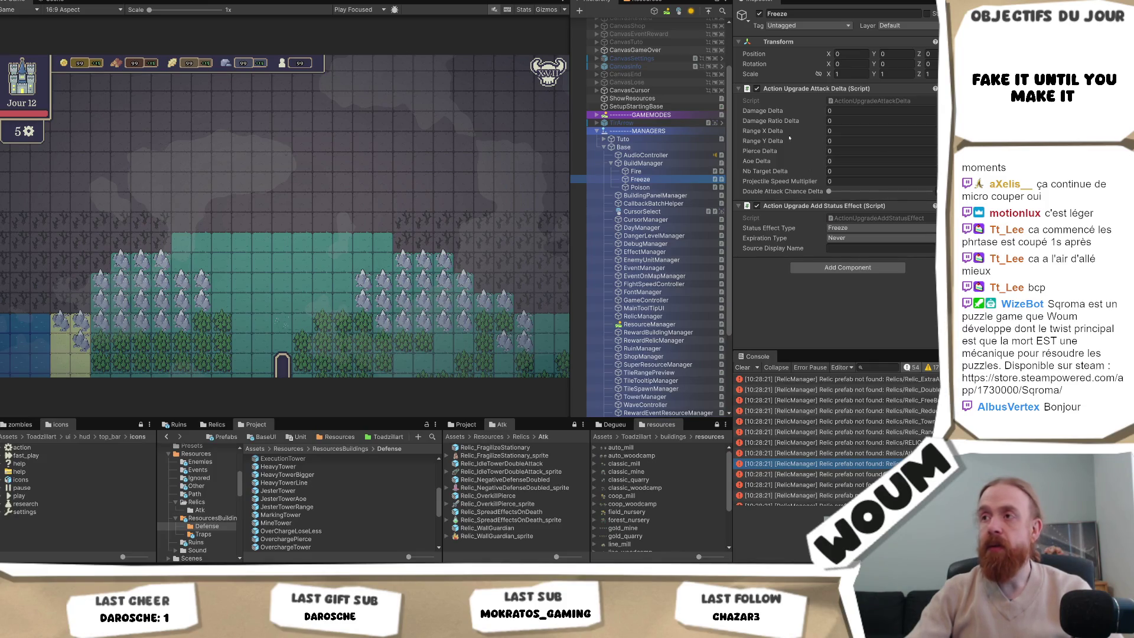
click(659, 187)
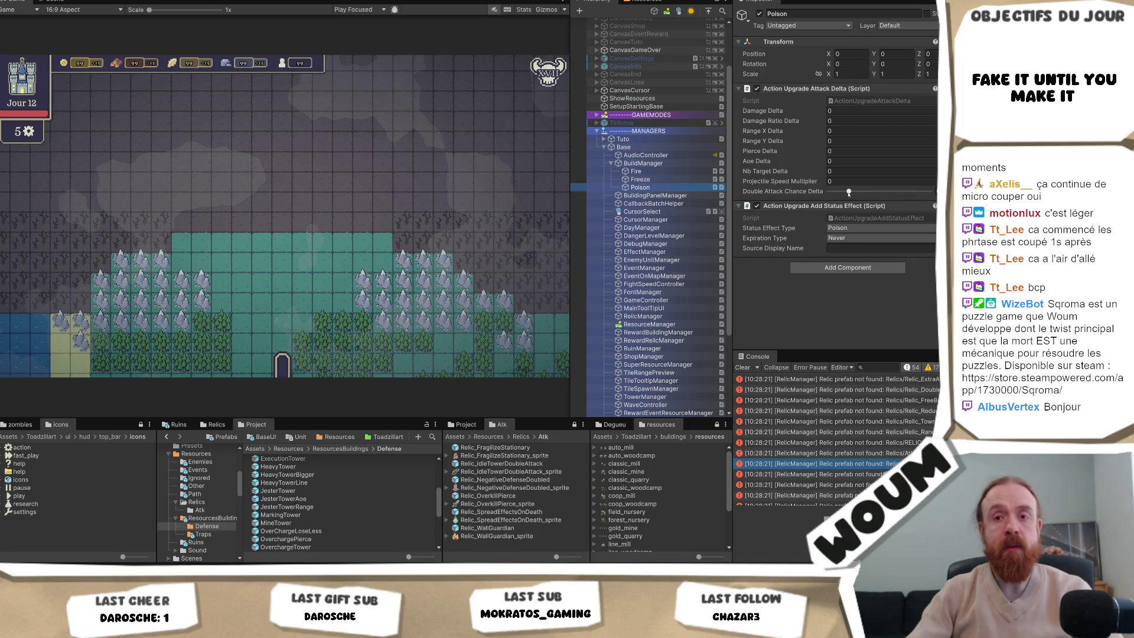
Max out the Poison upgrade's Double Attack Chance Delta slider, then return to the Freeze upgrade.
drag(849, 192, 930, 192)
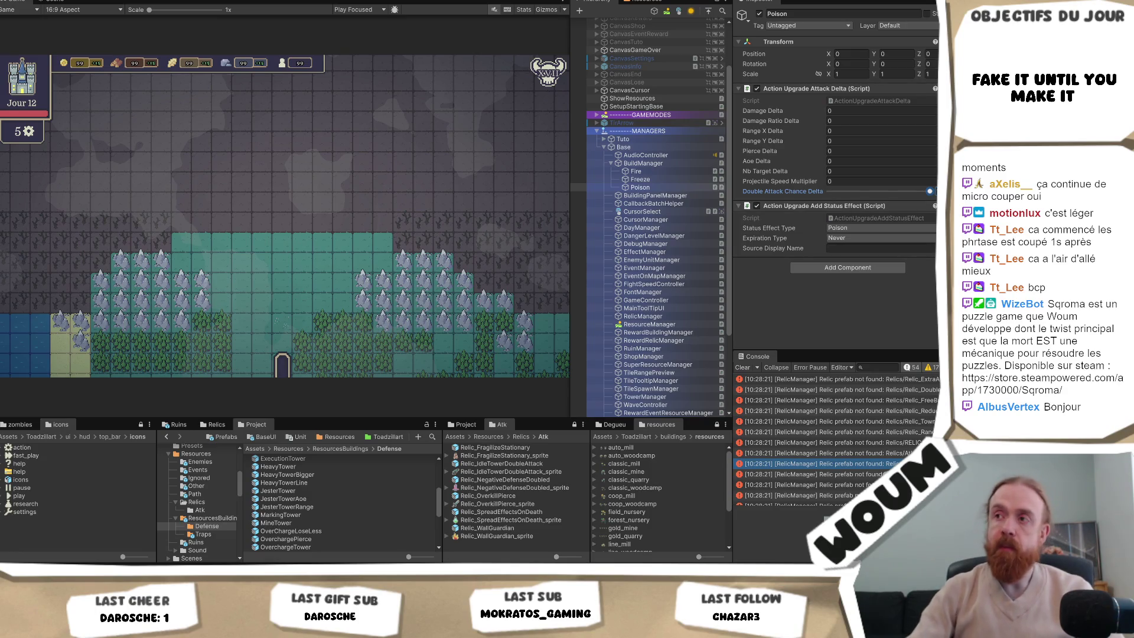
click(675, 181)
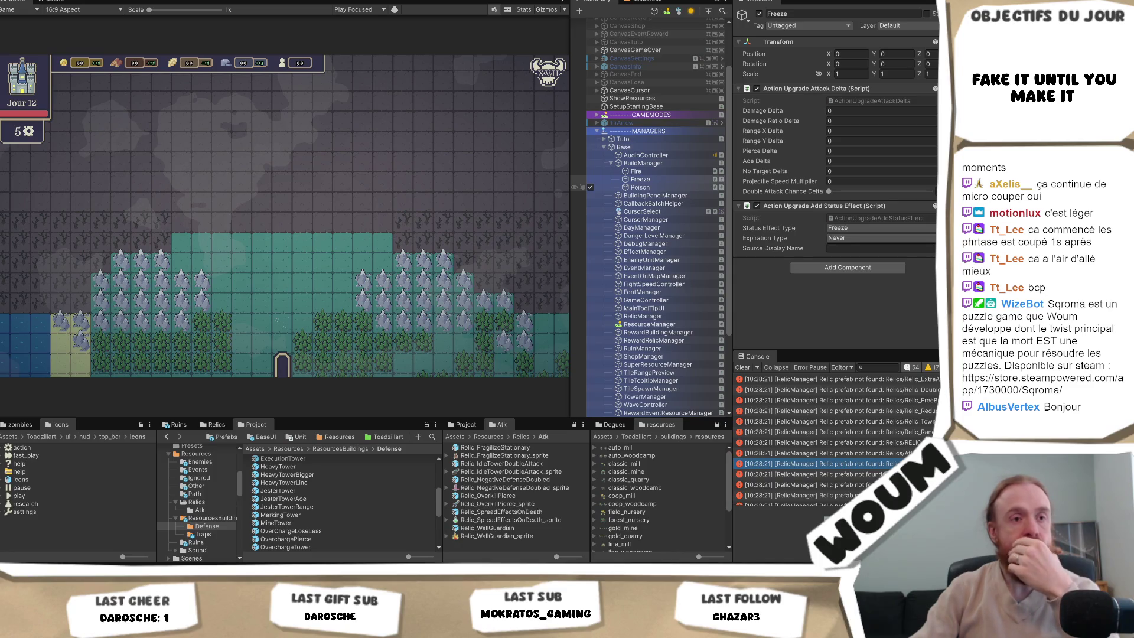
Reselect the Freeze upgrade to confirm zero attack deltas and a never-expiring Freeze effect, then switch windows.
click(640, 179)
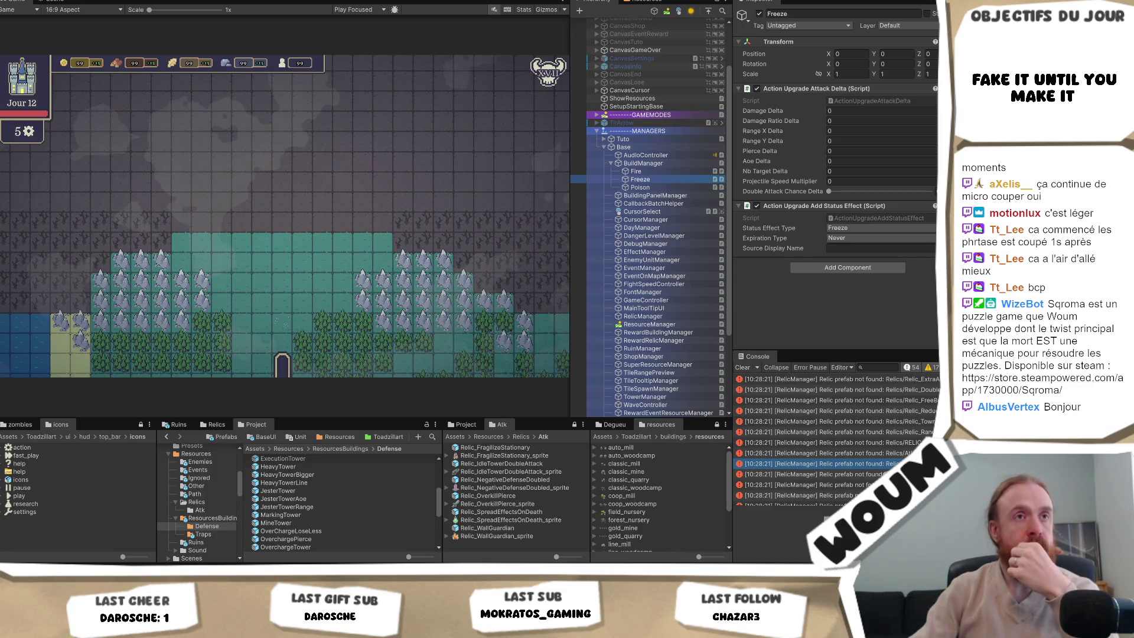
key(alt+Tab)
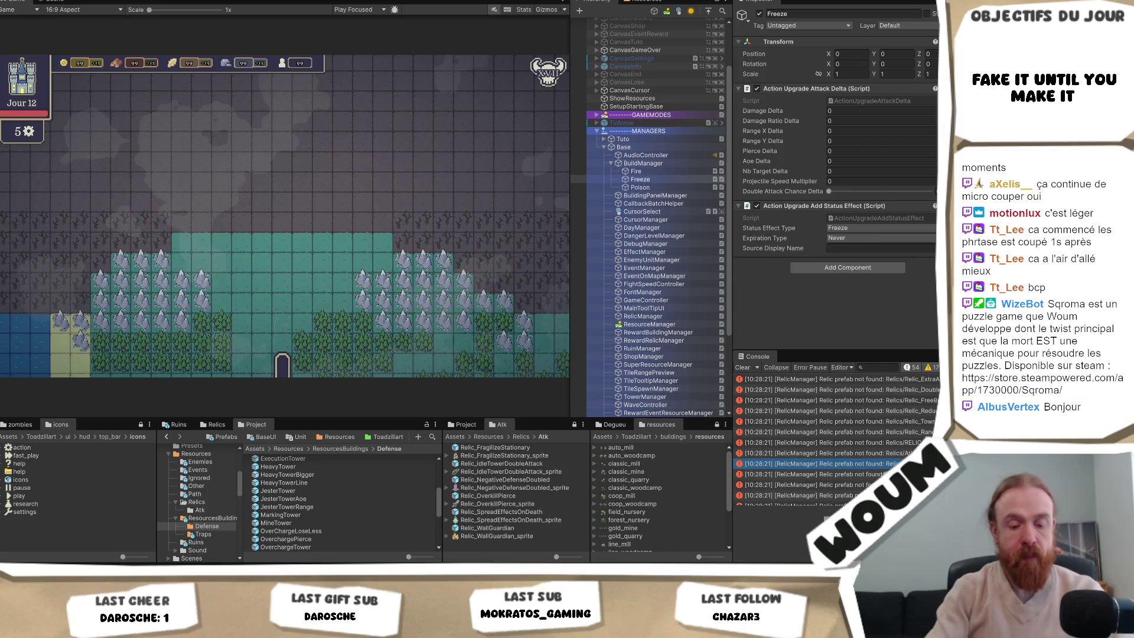